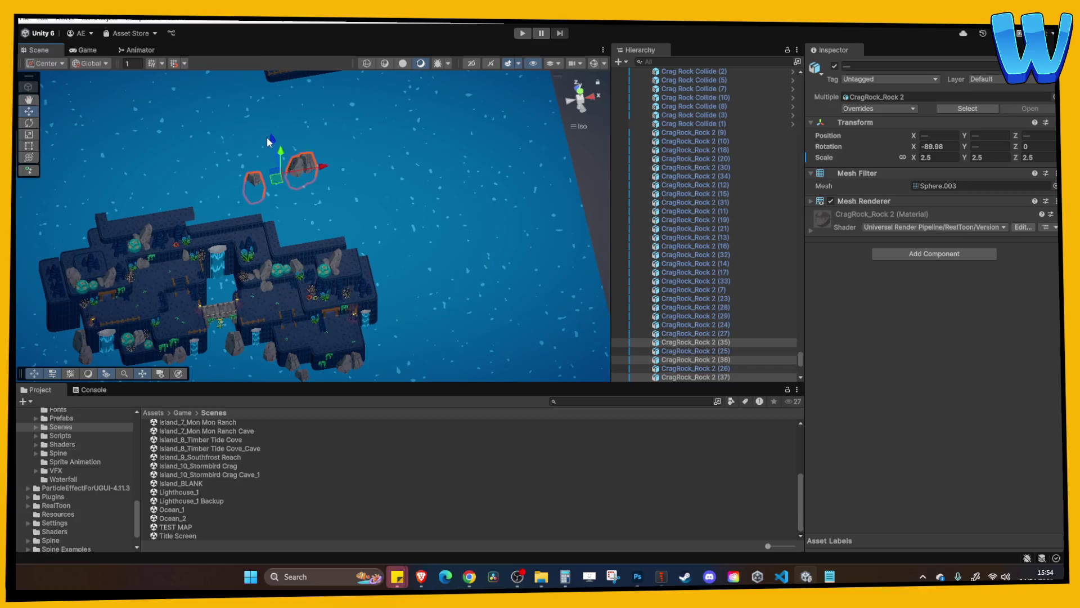
# Move CragRock_Rock 2 (38) along Z to the waterfall and raise it slightly
pyautogui.moveTo(293, 262)
pyautogui.mouseDown()
pyautogui.moveTo(343, 226)
pyautogui.moveTo(518, 199)
pyautogui.moveTo(515, 179)
pyautogui.moveTo(399, 184)
pyautogui.moveTo(365, 235)
pyautogui.moveTo(373, 243)
pyautogui.moveTo(345, 150)
pyautogui.mouseUp()
pyautogui.click(521, 167)
pyautogui.click(364, 235)
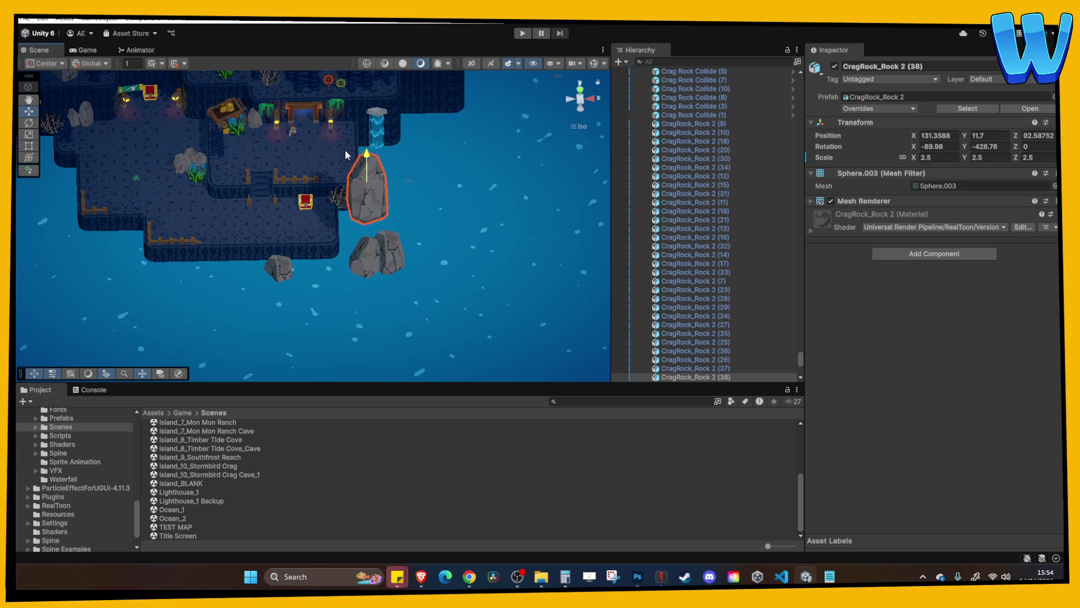
pyautogui.hotkey('ctrl', 'z')
pyautogui.moveTo(441, 211); pyautogui.dragTo(339, 252)
pyautogui.moveTo(431, 181)
pyautogui.mouseDown()
pyautogui.moveTo(435, 213)
pyautogui.moveTo(444, 169)
pyautogui.mouseUp()
pyautogui.press('f')
pyautogui.scroll(-3, 459, 180)
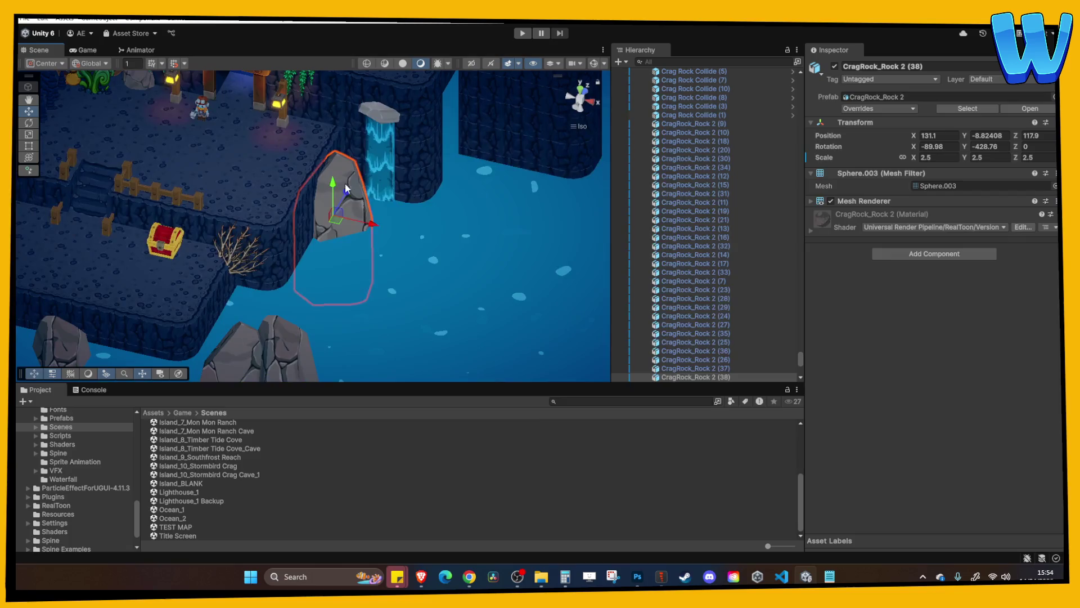
pyautogui.moveTo(337, 191)
pyautogui.mouseDown()
pyautogui.moveTo(338, 171)
pyautogui.moveTo(401, 204)
pyautogui.mouseUp()
pyautogui.scroll(1, 386, 191)
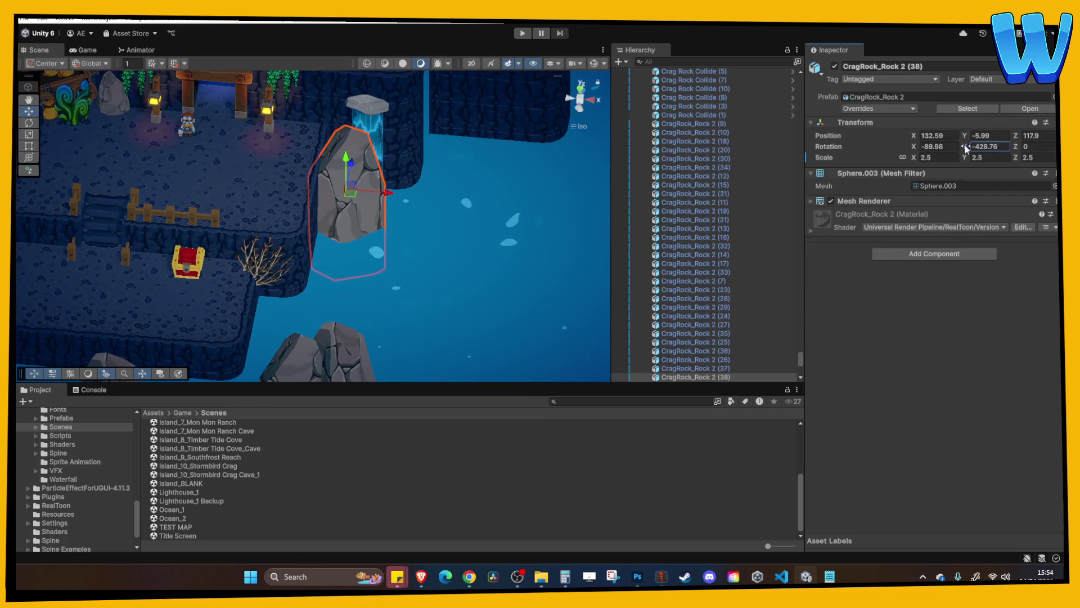
# Spin and tilt the rock so it leans against the cliff edge
pyautogui.moveTo(963, 149); pyautogui.dragTo(619, 149)
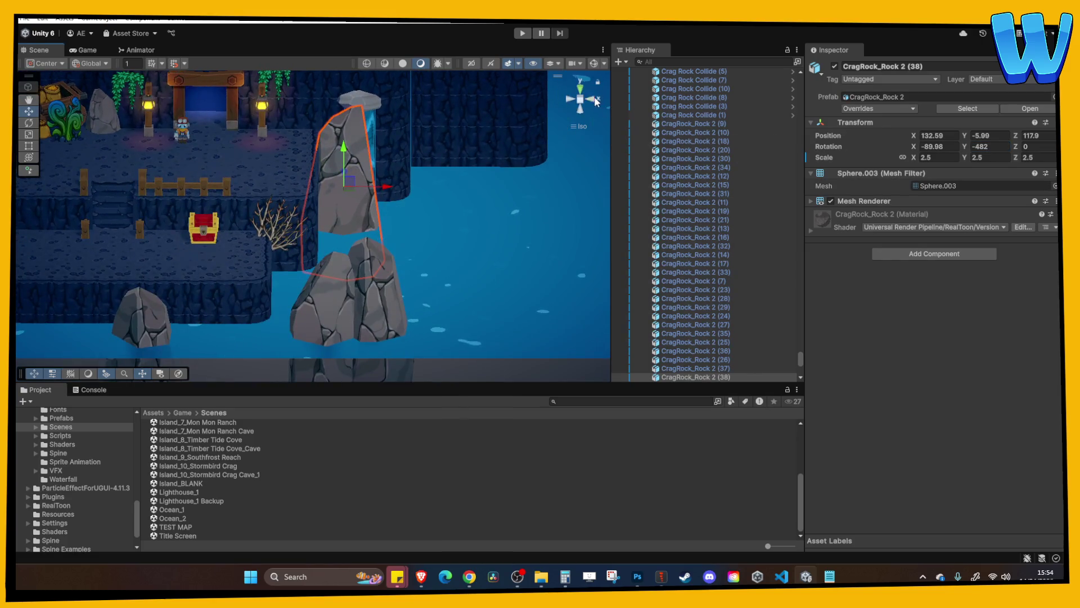
pyautogui.click(595, 100)
pyautogui.click(29, 123)
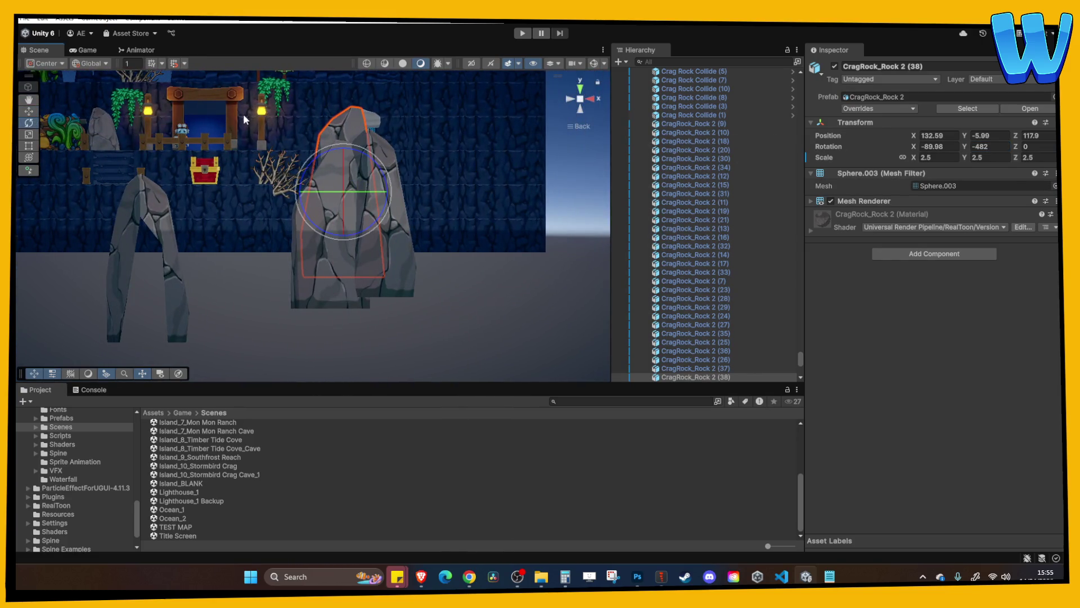
pyautogui.moveTo(372, 151); pyautogui.dragTo(384, 163)
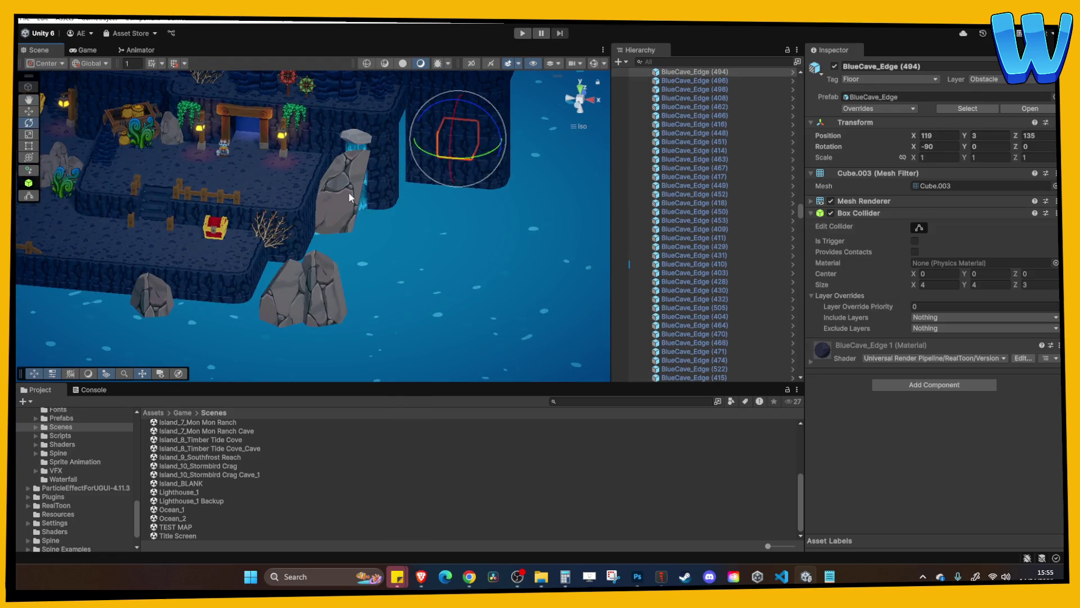
pyautogui.click(350, 197)
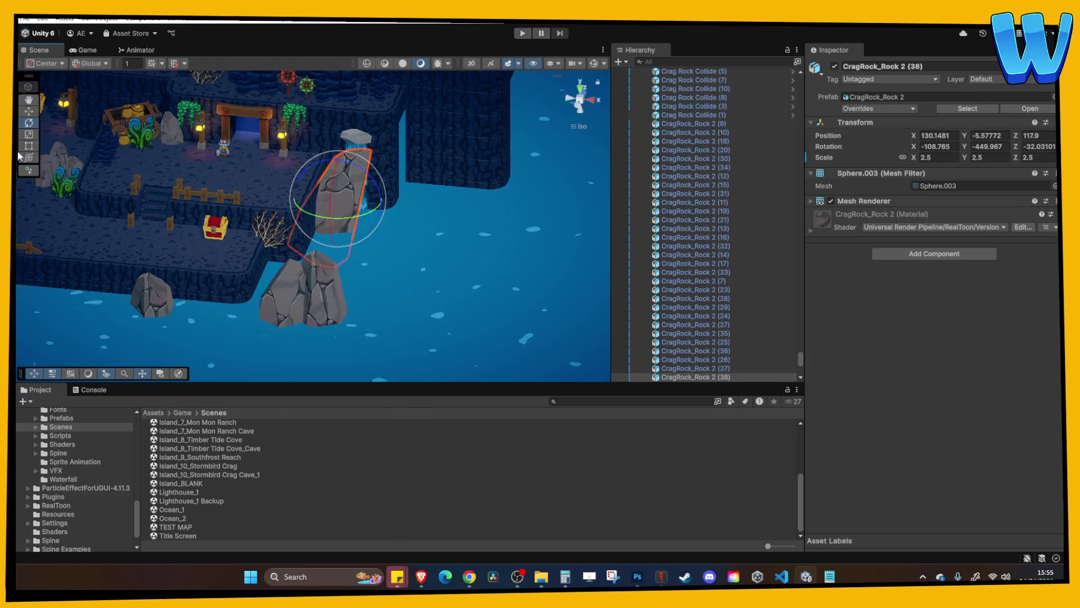
pyautogui.click(29, 111)
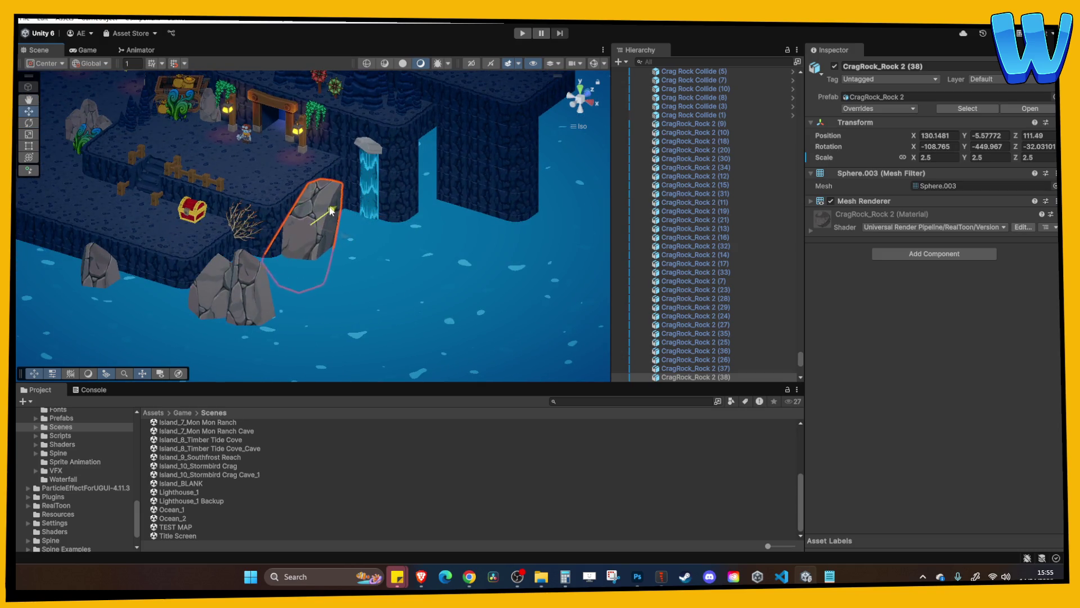
pyautogui.click(382, 214)
pyautogui.moveTo(382, 214)
pyautogui.mouseDown()
pyautogui.moveTo(416, 207)
pyautogui.moveTo(346, 219)
pyautogui.moveTo(433, 227)
pyautogui.moveTo(422, 244)
pyautogui.moveTo(418, 140)
pyautogui.moveTo(414, 192)
pyautogui.mouseUp()
pyautogui.click(342, 220)
pyautogui.click(413, 193)
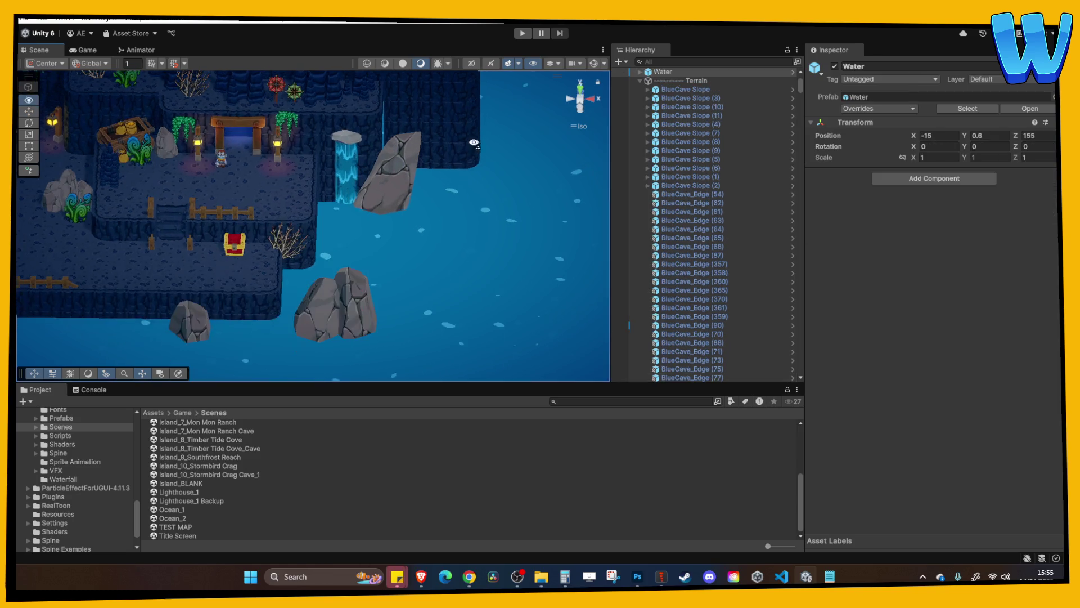
# Slide the lower-left shore rock rightward along the shoreline
pyautogui.click(183, 335)
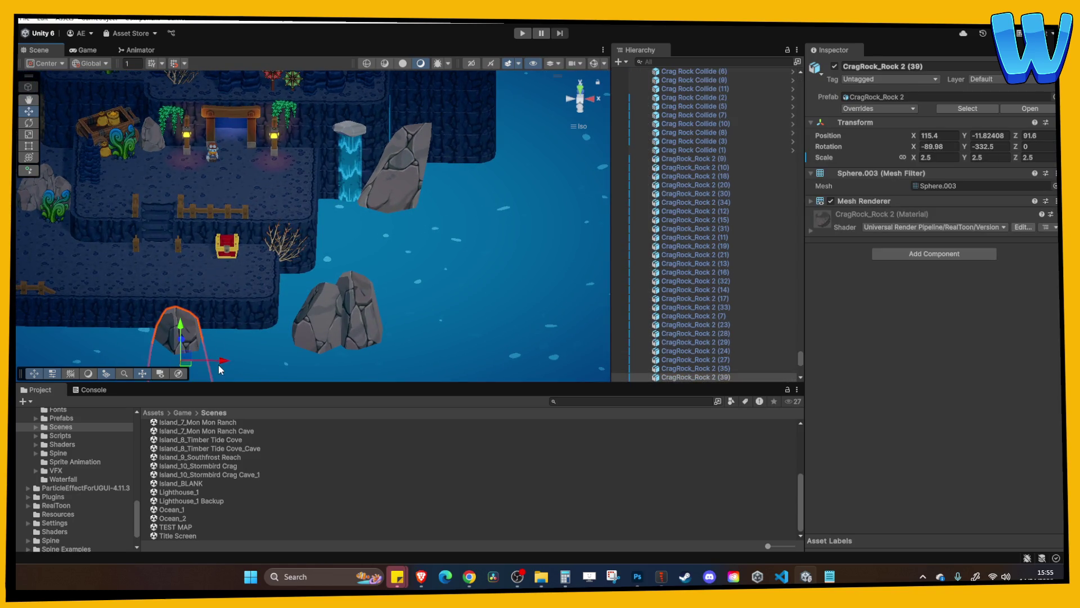
pyautogui.moveTo(183, 335)
pyautogui.mouseDown()
pyautogui.moveTo(393, 369)
pyautogui.moveTo(334, 366)
pyautogui.moveTo(349, 315)
pyautogui.moveTo(434, 164)
pyautogui.moveTo(381, 128)
pyautogui.moveTo(356, 148)
pyautogui.mouseUp()
pyautogui.click(441, 147)
pyautogui.scroll(-3, 450, 89)
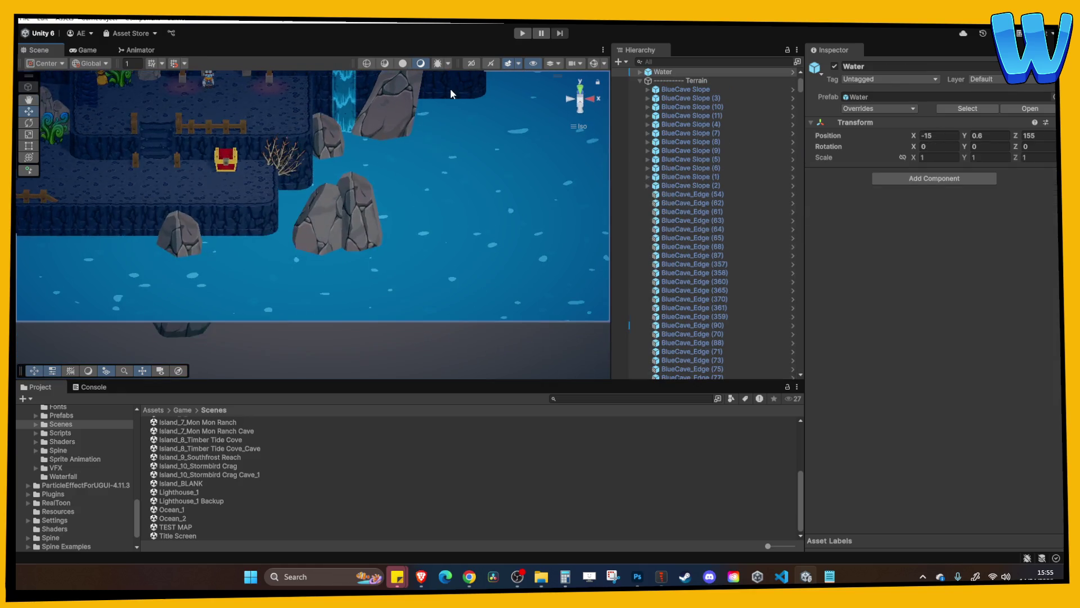
pyautogui.scroll(2, 403, 127)
# Duplicate a rock near the waterfall and move the copy left along X onto the shore
pyautogui.click(420, 241)
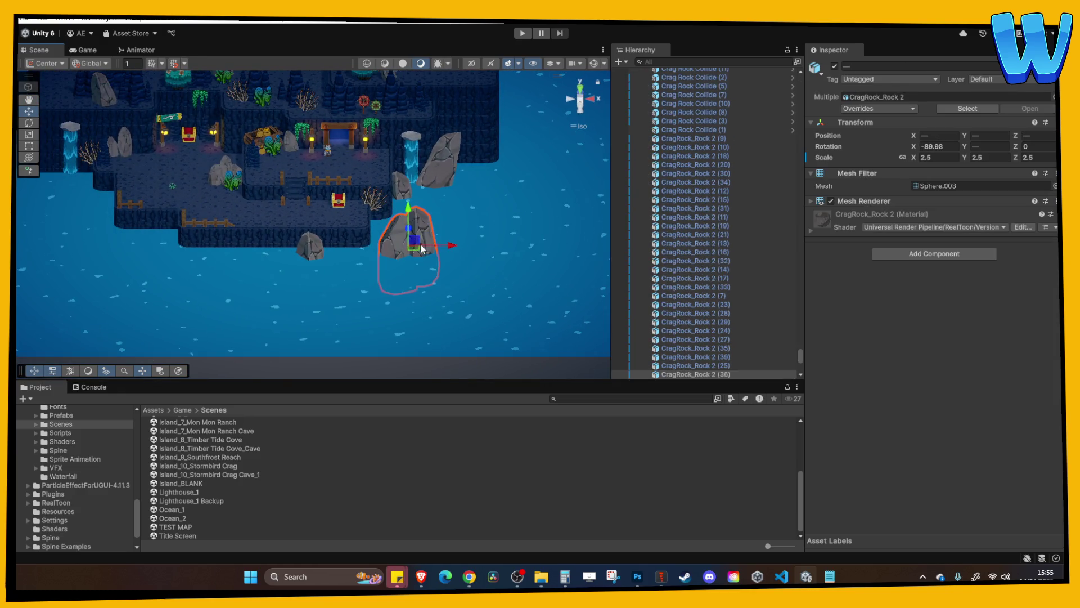
pyautogui.hotkey('ctrl', 'd')
pyautogui.moveTo(436, 243); pyautogui.dragTo(182, 244)
pyautogui.scroll(1, 218, 228)
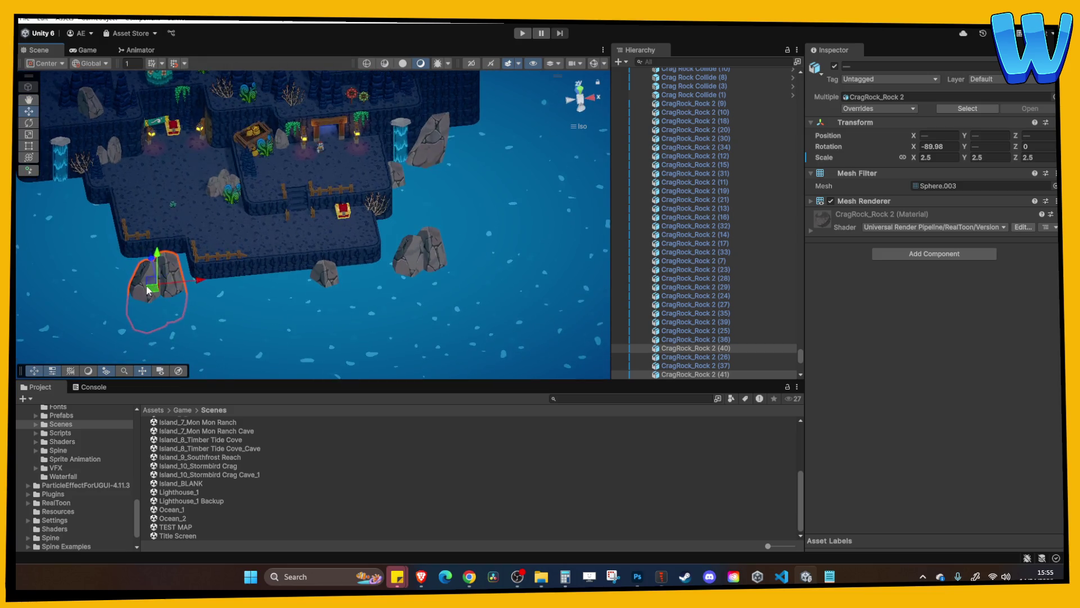
pyautogui.moveTo(141, 276)
pyautogui.mouseDown()
pyautogui.moveTo(134, 247)
pyautogui.moveTo(141, 257)
pyautogui.mouseUp()
pyautogui.click(194, 248)
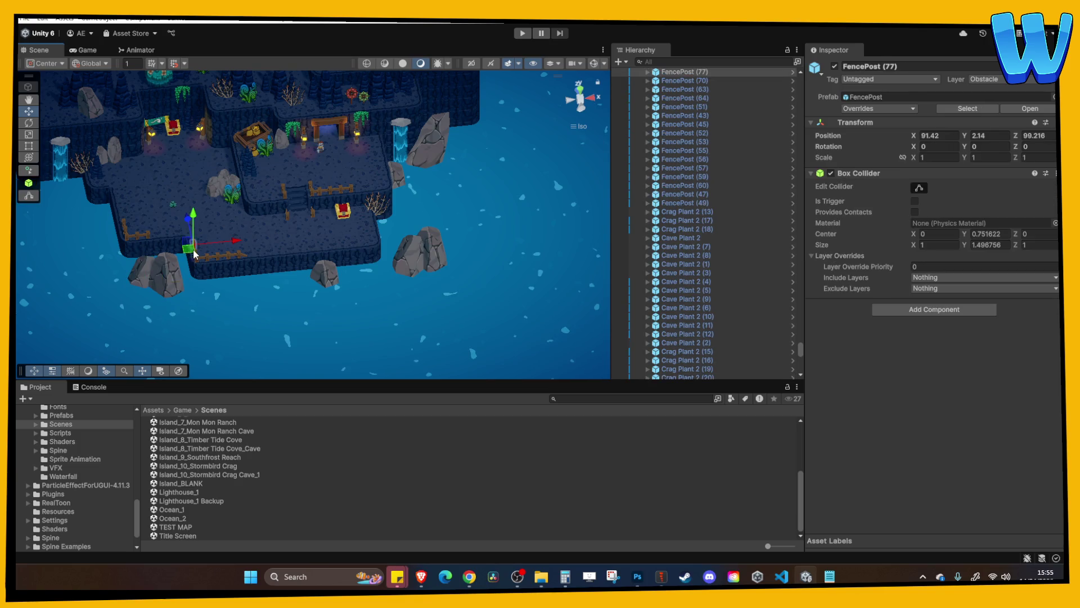
pyautogui.press('f')
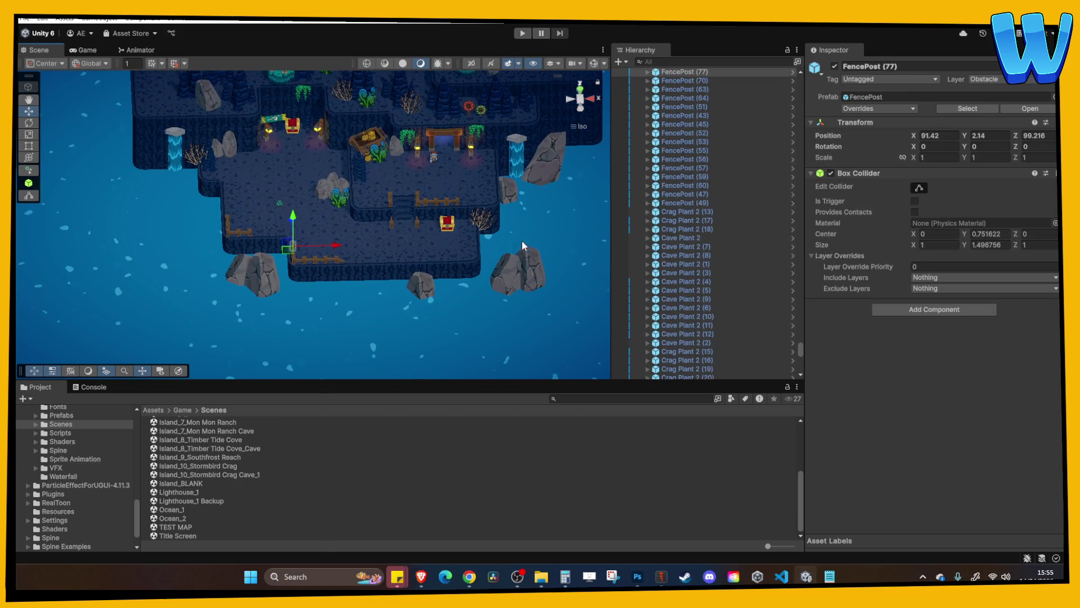
# Tilt CragRock_Rock 2 (42) more upright so it stands against the left cliff
pyautogui.click(546, 168)
pyautogui.click(228, 168)
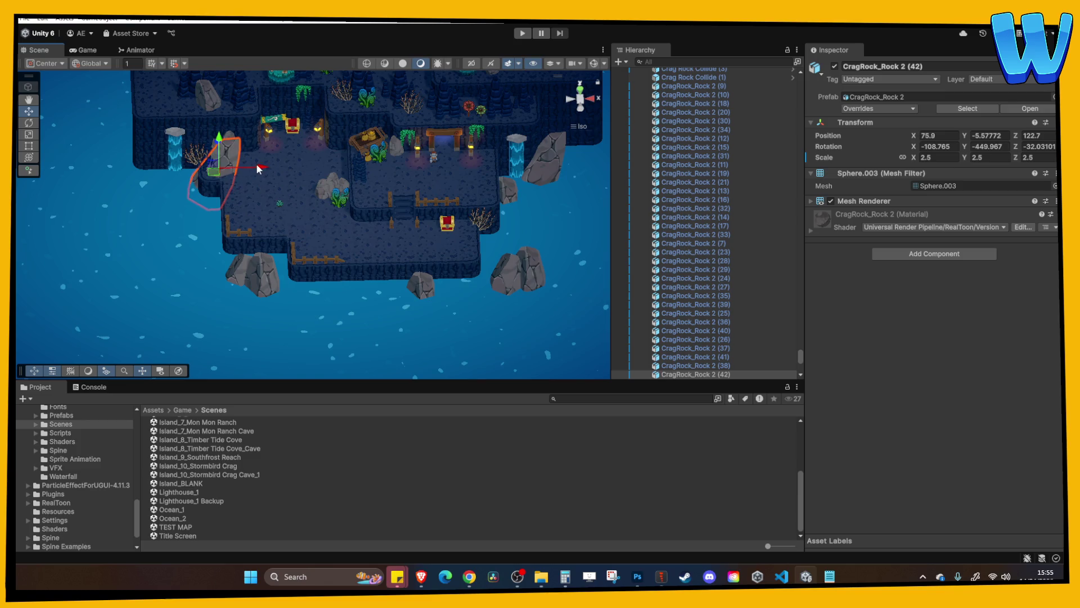
pyautogui.press('e')
pyautogui.moveTo(237, 146); pyautogui.dragTo(240, 99)
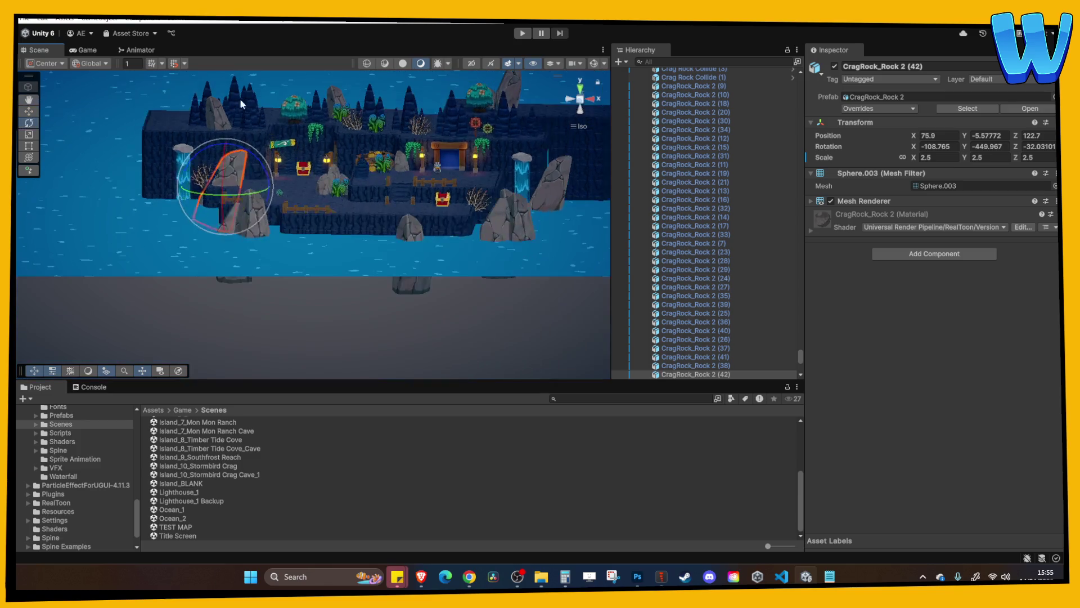
pyautogui.moveTo(198, 152)
pyautogui.mouseDown()
pyautogui.moveTo(181, 226)
pyautogui.moveTo(67, 122)
pyautogui.moveTo(228, 162)
pyautogui.moveTo(250, 209)
pyautogui.moveTo(242, 230)
pyautogui.moveTo(189, 220)
pyautogui.moveTo(266, 246)
pyautogui.moveTo(191, 217)
pyautogui.moveTo(194, 208)
pyautogui.mouseUp()
pyautogui.press('w')
pyautogui.click(252, 239)
pyautogui.click(188, 220)
pyautogui.scroll(1, 203, 197)
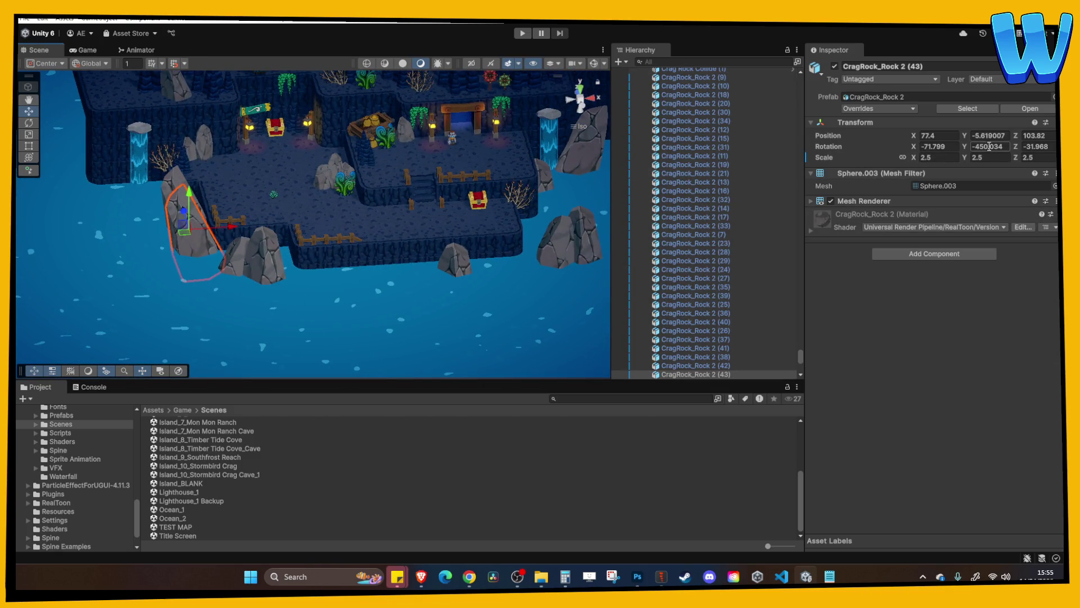
# Spin CragRock_Rock 2 (43) and set its uniform scale to 2
pyautogui.moveTo(965, 147)
pyautogui.mouseDown()
pyautogui.moveTo(839, 140)
pyautogui.moveTo(916, 155)
pyautogui.moveTo(896, 158)
pyautogui.mouseUp()
pyautogui.click(933, 158)
pyautogui.write('1.')
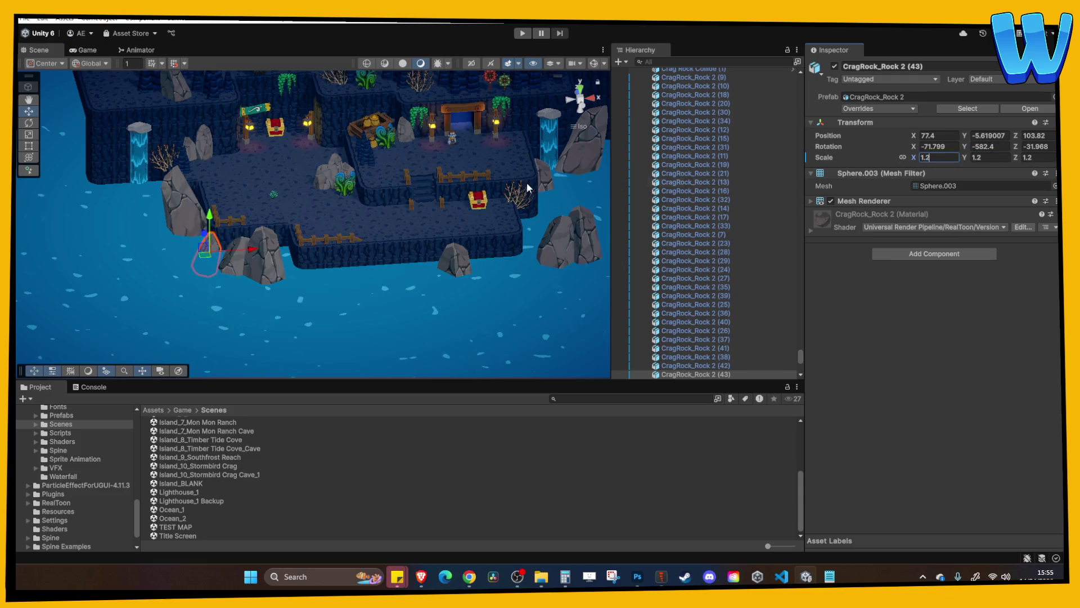
pyautogui.write('2')
pyautogui.press('Return')
pyautogui.scroll(5, 153, 194)
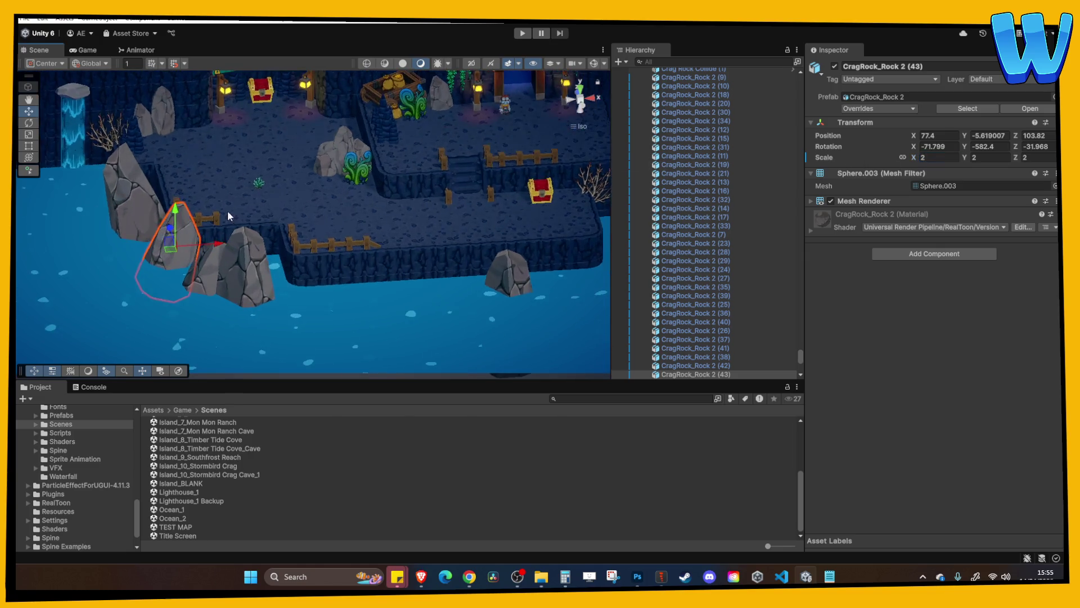
# Tilt the scaled rock against the cliff, then lower it and push it toward the cliff
pyautogui.press('e')
pyautogui.moveTo(169, 179)
pyautogui.mouseDown()
pyautogui.moveTo(127, 176)
pyautogui.moveTo(110, 239)
pyautogui.moveTo(71, 165)
pyautogui.mouseUp()
pyautogui.click(32, 112)
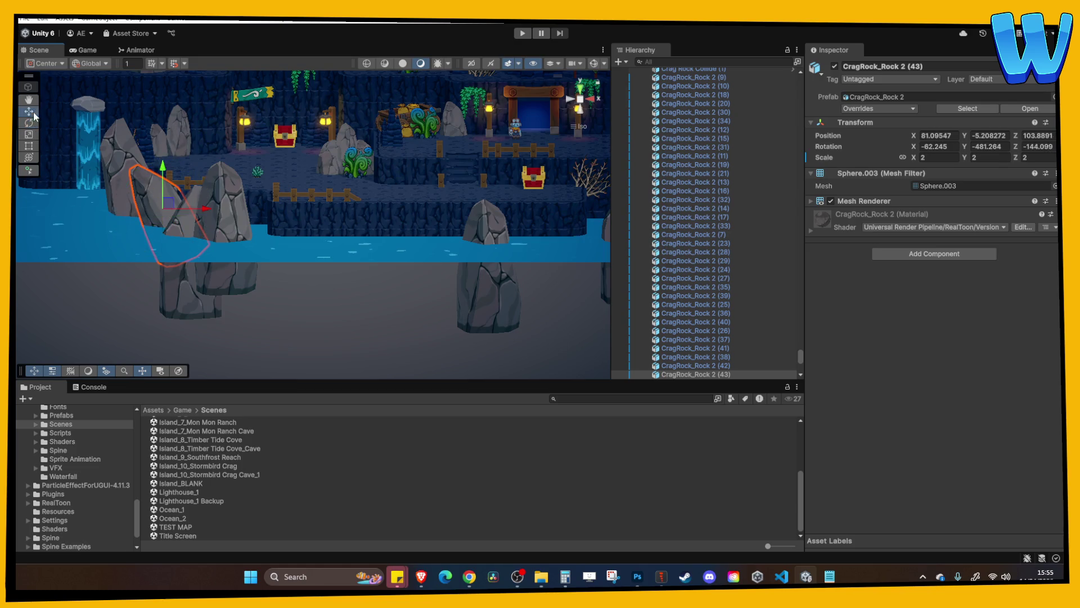
pyautogui.scroll(-5, 207, 188)
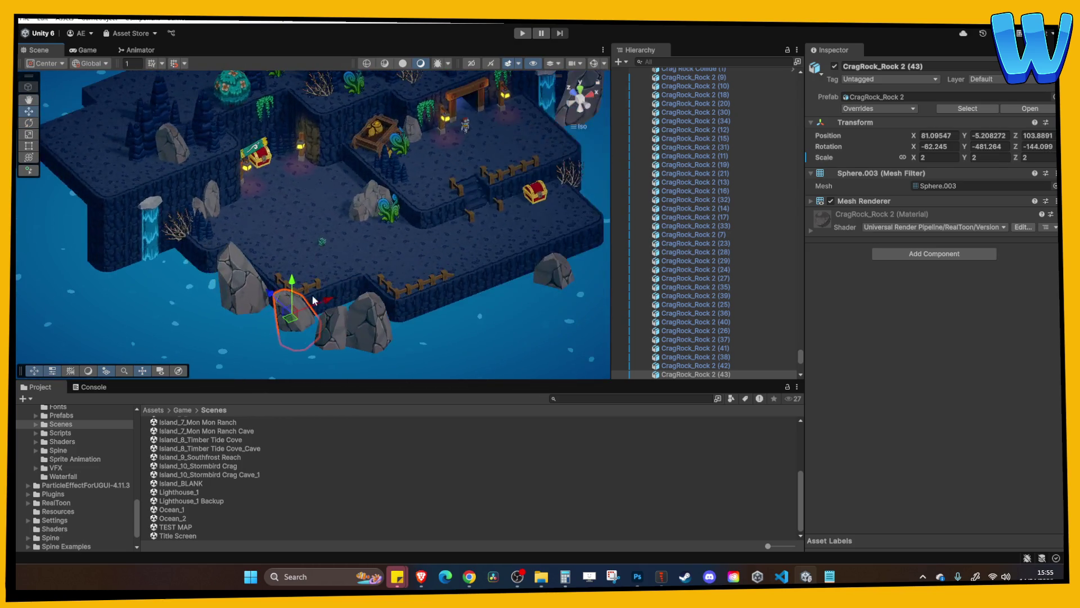
pyautogui.moveTo(269, 276)
pyautogui.mouseDown()
pyautogui.moveTo(264, 295)
pyautogui.moveTo(304, 297)
pyautogui.moveTo(269, 231)
pyautogui.mouseUp()
pyautogui.click(304, 297)
pyautogui.click(269, 231)
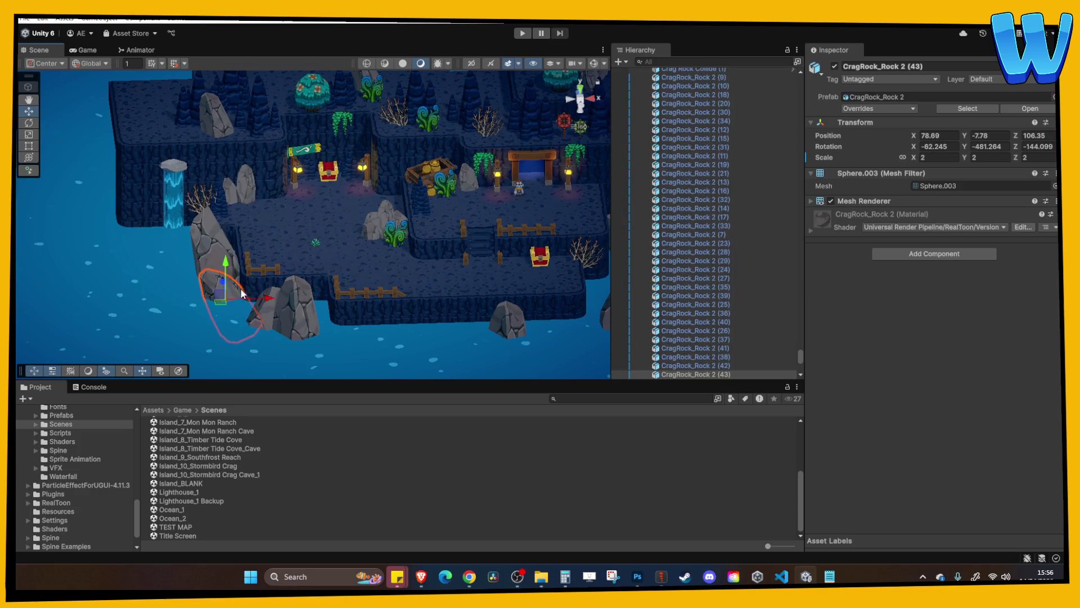
pyautogui.click(304, 225)
# Move CragRock_Rock 2 (44) in the water up-left toward the left shore
pyautogui.moveTo(331, 207)
pyautogui.mouseDown()
pyautogui.moveTo(302, 208)
pyautogui.moveTo(338, 225)
pyautogui.moveTo(323, 206)
pyautogui.moveTo(322, 258)
pyautogui.moveTo(306, 272)
pyautogui.mouseUp()
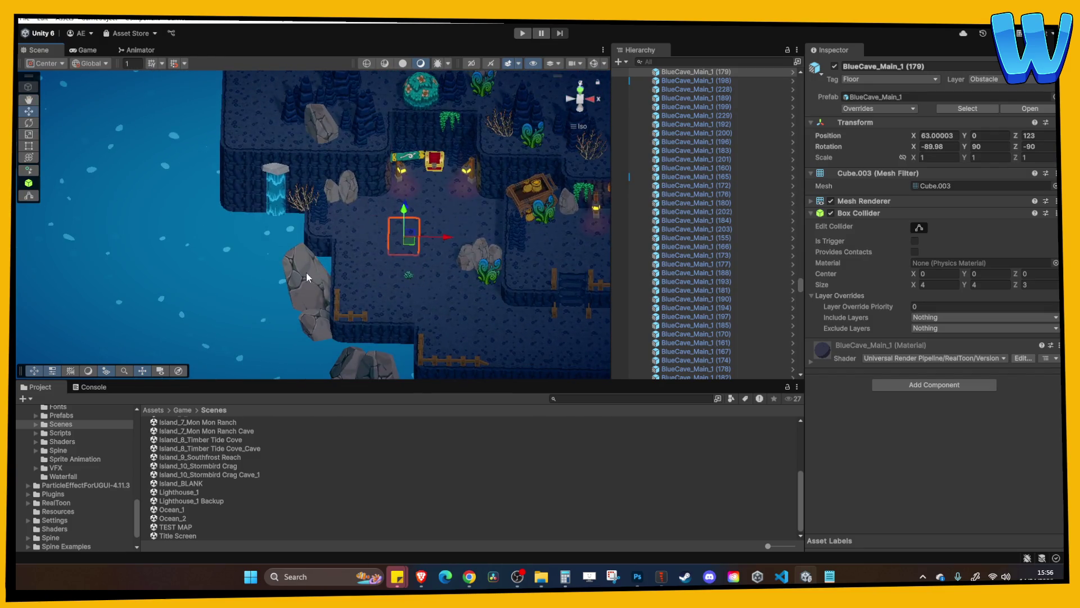
pyautogui.click(315, 274)
pyautogui.moveTo(365, 302); pyautogui.dragTo(545, 272)
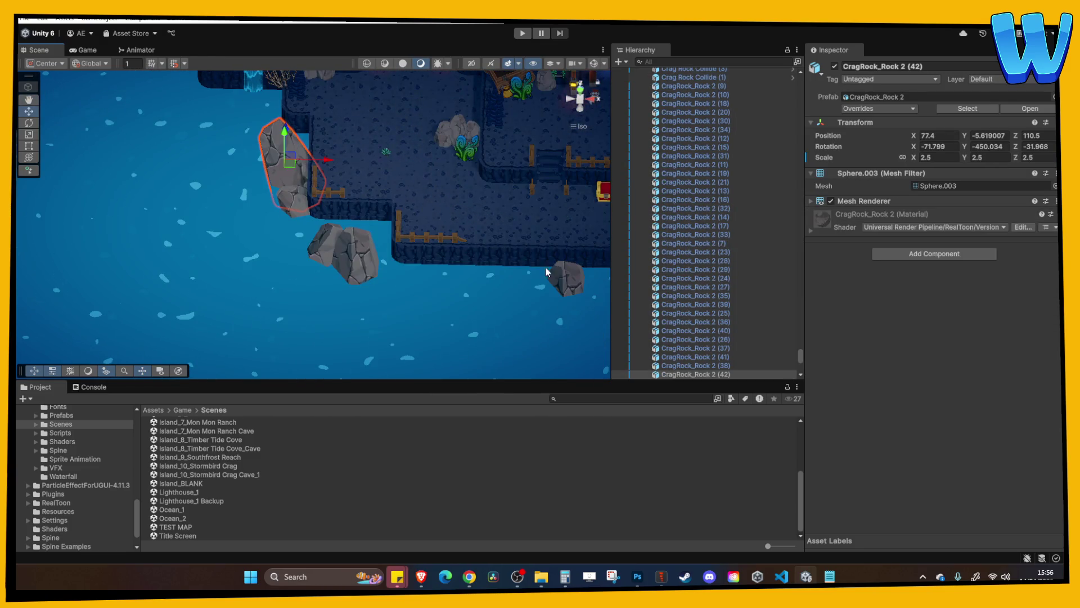
pyautogui.click(582, 287)
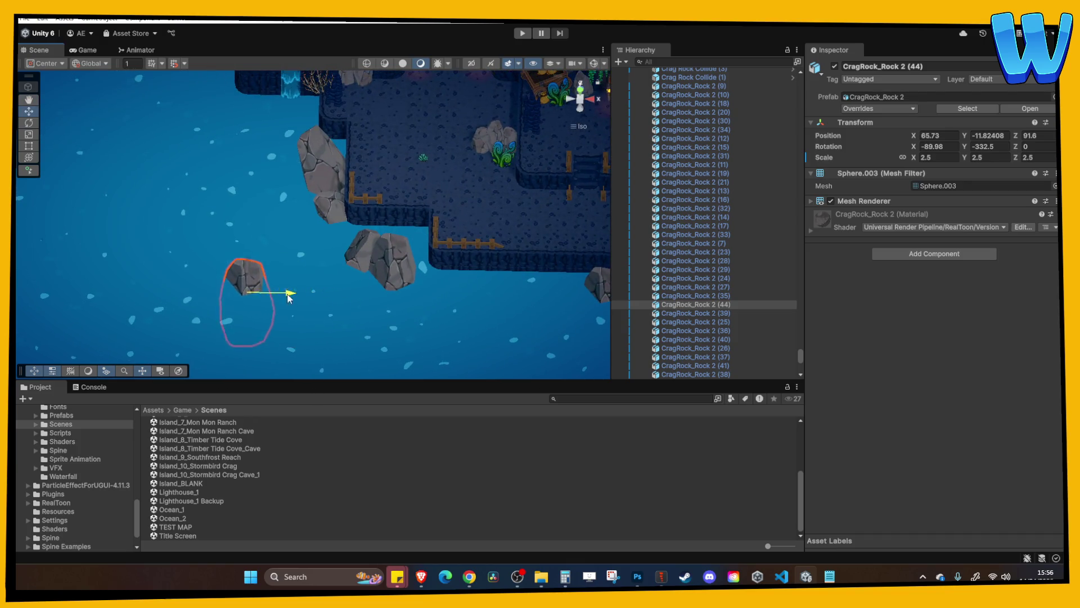
pyautogui.moveTo(289, 297)
pyautogui.mouseDown()
pyautogui.moveTo(237, 322)
pyautogui.moveTo(261, 347)
pyautogui.moveTo(129, 118)
pyautogui.moveTo(232, 143)
pyautogui.mouseUp()
pyautogui.click(327, 124)
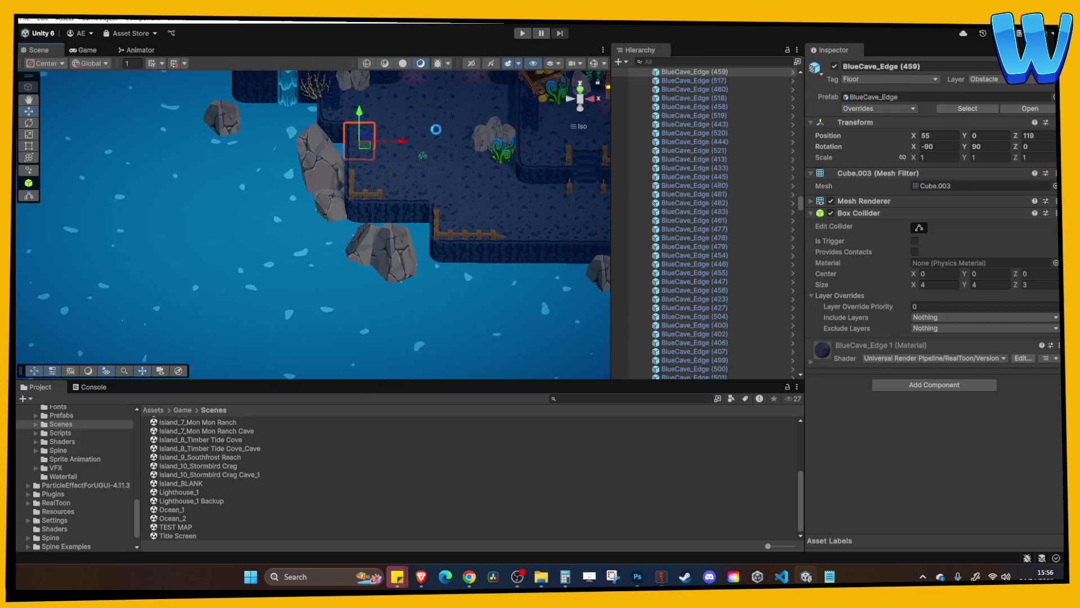
pyautogui.moveTo(436, 129)
pyautogui.mouseDown()
pyautogui.moveTo(275, 206)
pyautogui.moveTo(253, 201)
pyautogui.moveTo(238, 268)
pyautogui.moveTo(314, 231)
pyautogui.mouseUp()
pyautogui.click(285, 269)
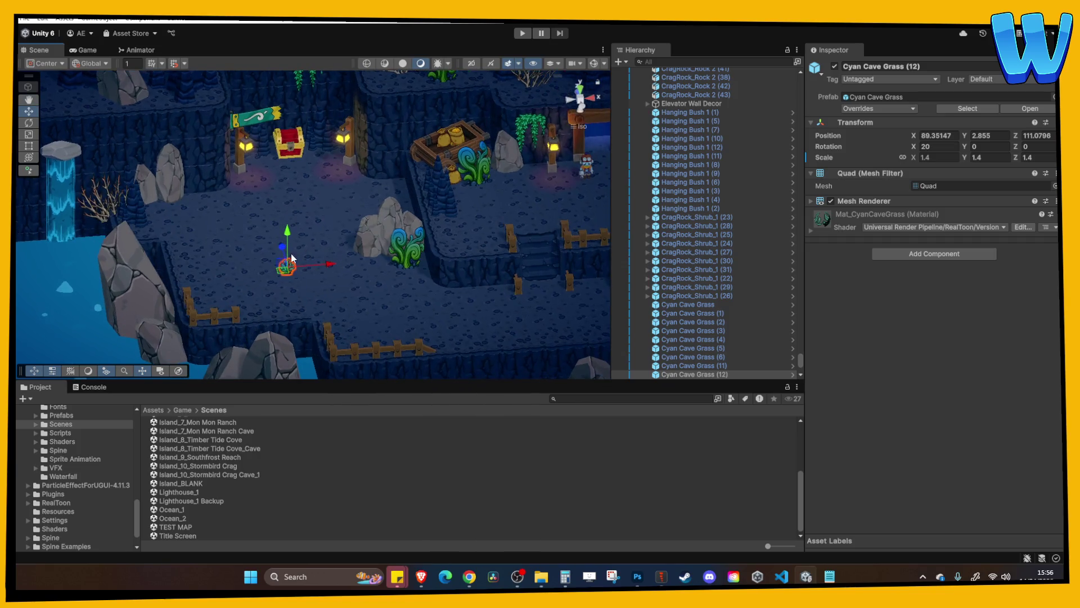
# Duplicate the cyan cave grass three times, spreading the copies right across the floor
pyautogui.hotkey('ctrl', 'd')
pyautogui.moveTo(261, 225); pyautogui.dragTo(281, 220)
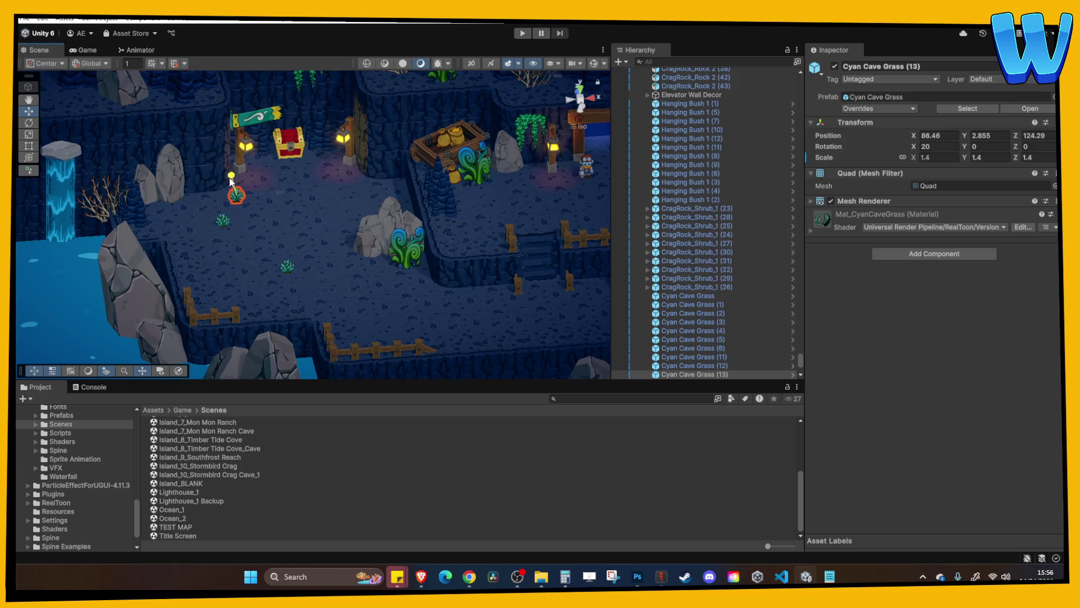
pyautogui.moveTo(230, 179); pyautogui.dragTo(232, 181)
pyautogui.hotkey('ctrl', 'd')
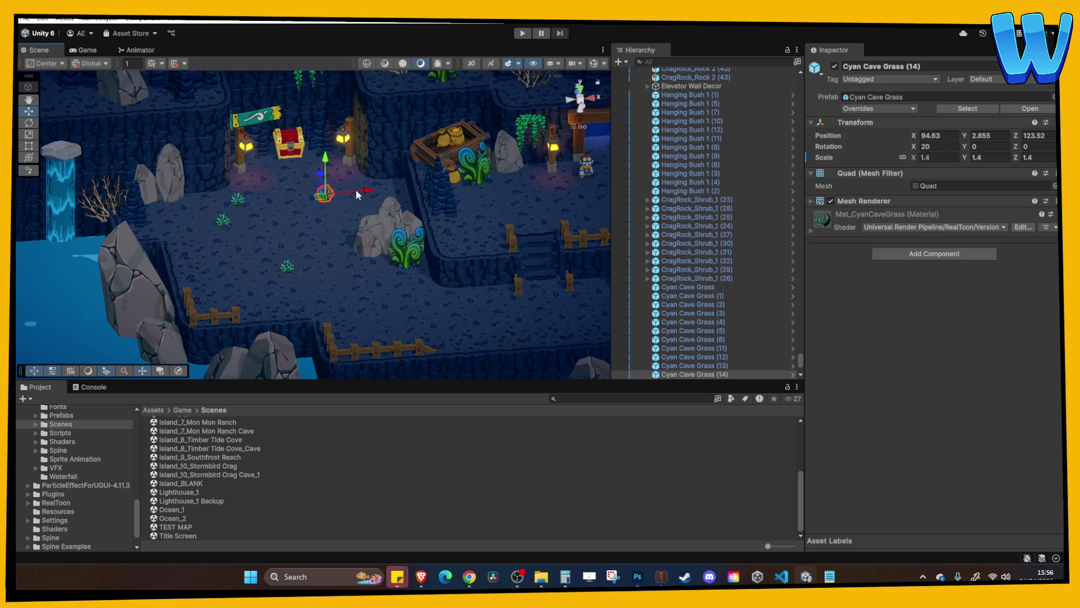
pyautogui.moveTo(371, 190)
pyautogui.mouseDown()
pyautogui.moveTo(395, 193)
pyautogui.moveTo(389, 253)
pyautogui.mouseUp()
pyautogui.hotkey('ctrl', 'd')
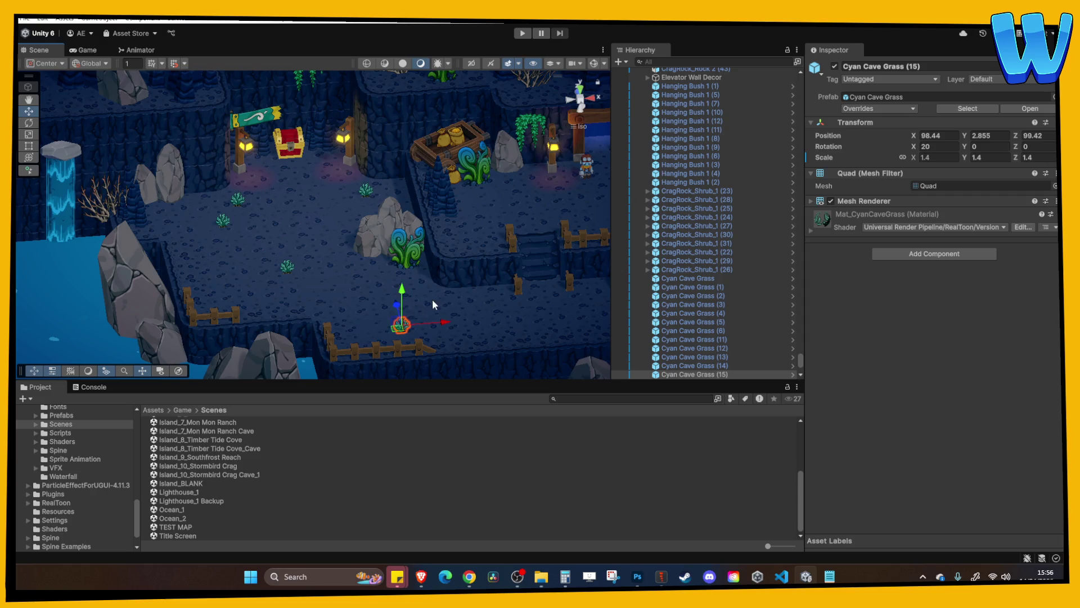
pyautogui.moveTo(433, 299)
pyautogui.mouseDown()
pyautogui.moveTo(332, 282)
pyautogui.moveTo(522, 271)
pyautogui.moveTo(465, 228)
pyautogui.mouseUp()
# Add another cyan grass copy and nudge it slightly left
pyautogui.hotkey('ctrl', 'd')
pyautogui.press('f')
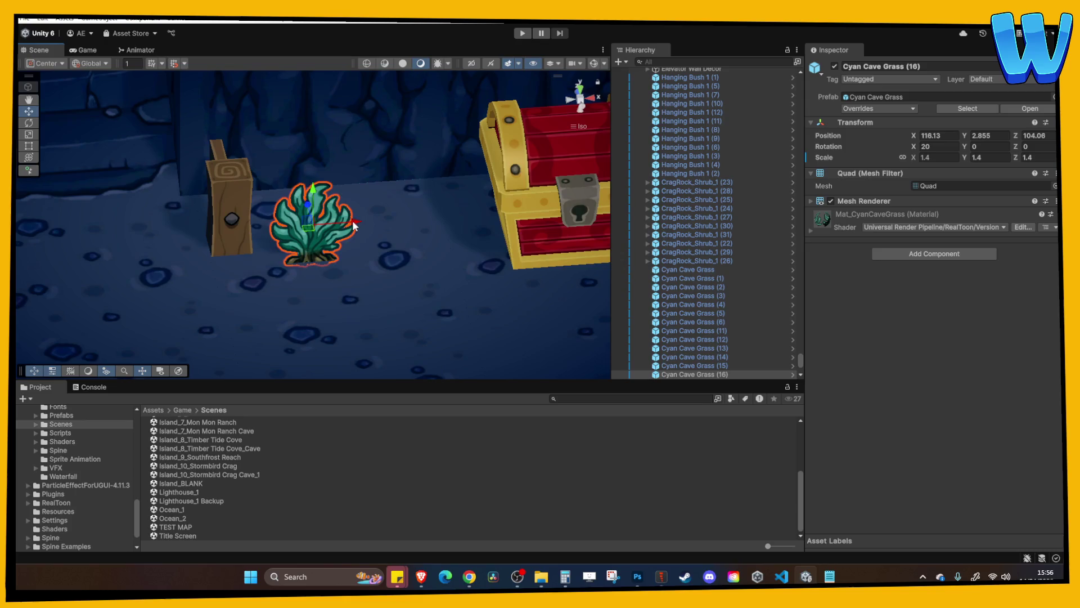
pyautogui.moveTo(353, 220)
pyautogui.mouseDown()
pyautogui.moveTo(283, 220)
pyautogui.moveTo(187, 134)
pyautogui.mouseUp()
pyautogui.scroll(-4, 301, 225)
pyautogui.rightClick(284, 222)
pyautogui.click(281, 209)
pyautogui.scroll(-5, 302, 228)
# Add one more grass copy and lift it slightly upward on Y
pyautogui.hotkey('ctrl', 'd')
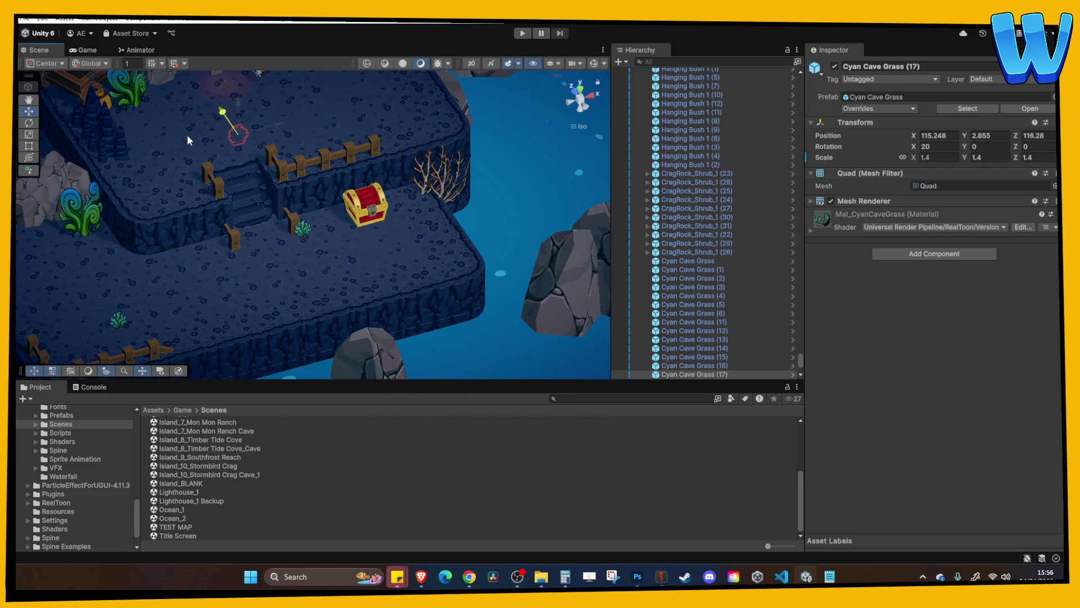
pyautogui.moveTo(239, 109); pyautogui.dragTo(241, 93)
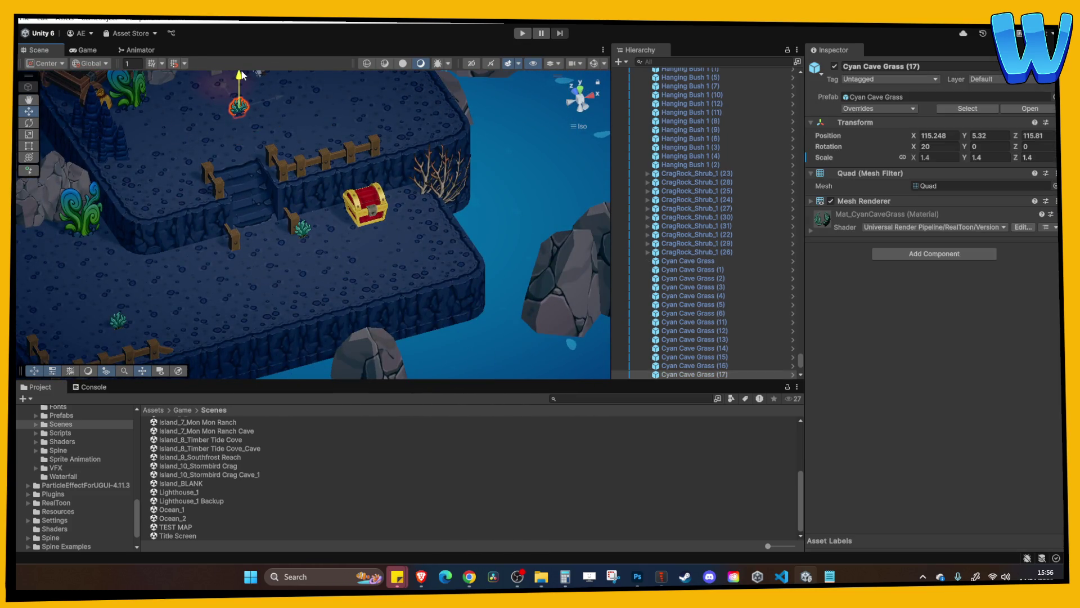
pyautogui.scroll(3, 240, 85)
pyautogui.press('f')
pyautogui.moveTo(314, 210); pyautogui.dragTo(313, 185)
pyautogui.scroll(-5, 364, 183)
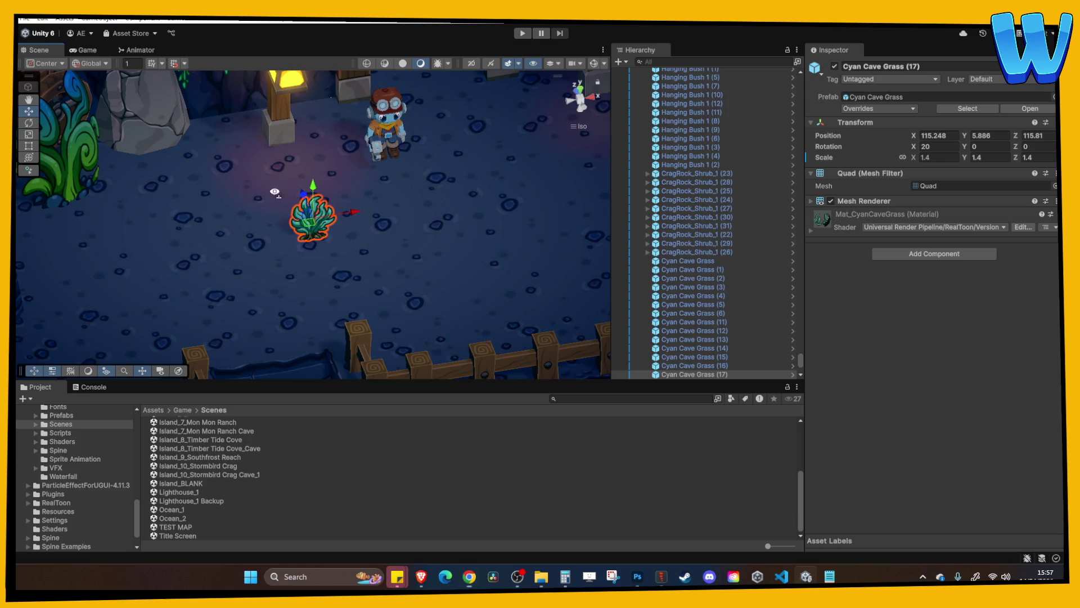
# Duplicate the grass and place Cyan Cave Grass (18) further right on the floor
pyautogui.scroll(-10, 274, 192)
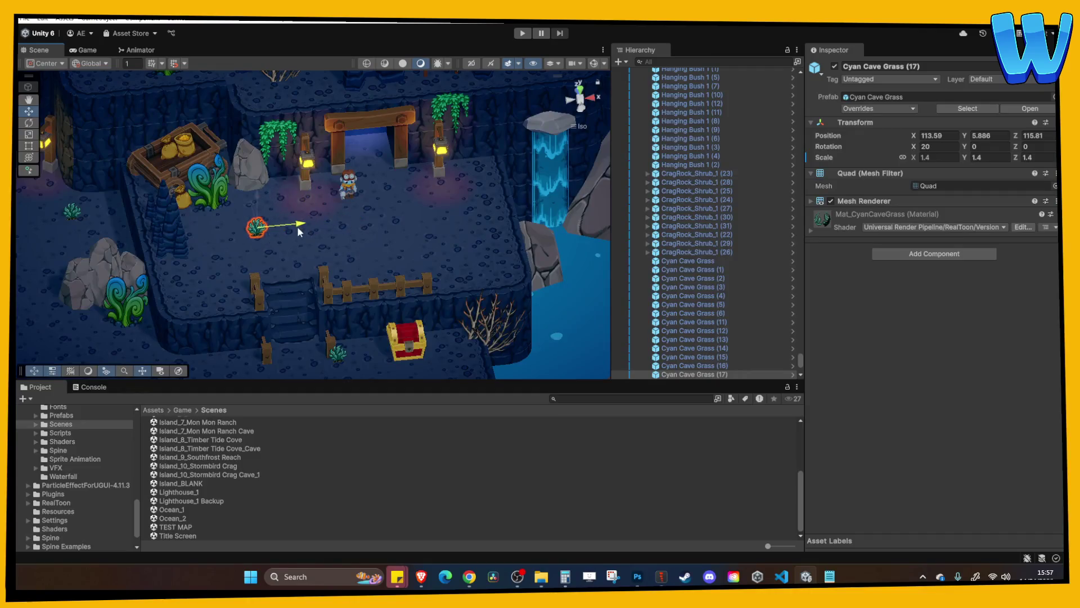
pyautogui.hotkey('ctrl', 'd')
pyautogui.moveTo(297, 226)
pyautogui.mouseDown()
pyautogui.moveTo(507, 214)
pyautogui.moveTo(489, 205)
pyautogui.mouseUp()
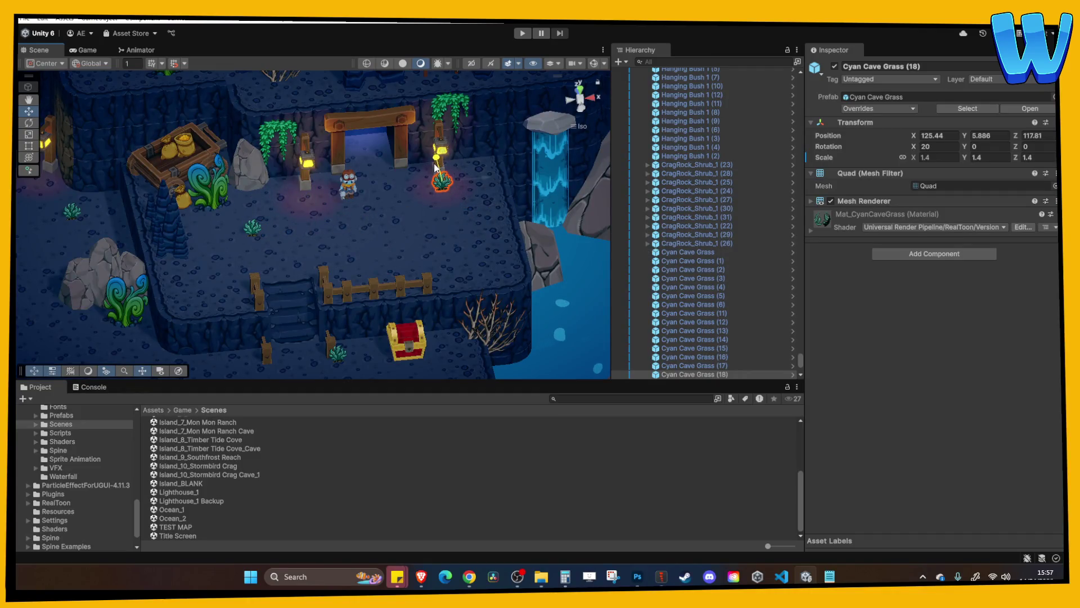
# Pan across the cavern and enter Play mode
pyautogui.click(484, 213)
pyautogui.scroll(-5, 490, 211)
pyautogui.moveTo(437, 211); pyautogui.dragTo(532, 90)
pyautogui.click(520, 34)
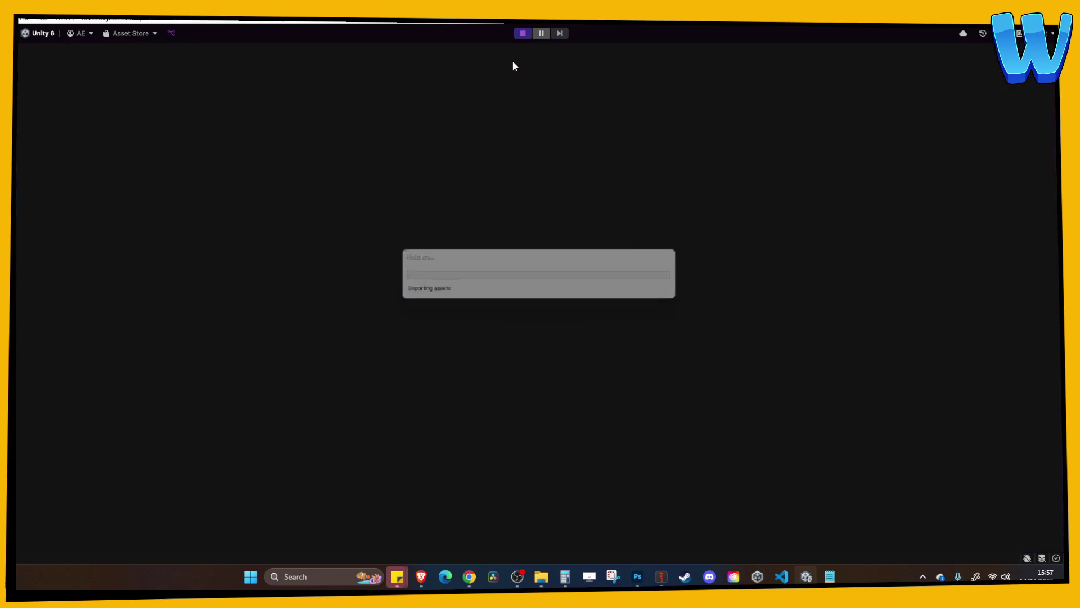
# Walk the character down the stairs, past the treasure chests, along the ledge and up past the fence
pyautogui.press('d')
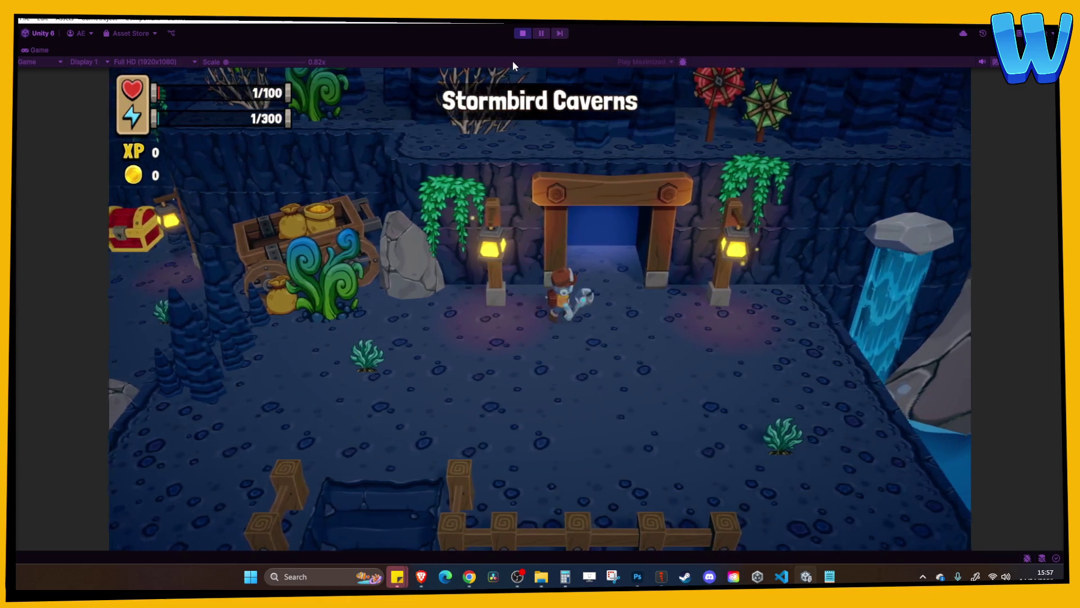
pyautogui.press('s')
pyautogui.press('a')
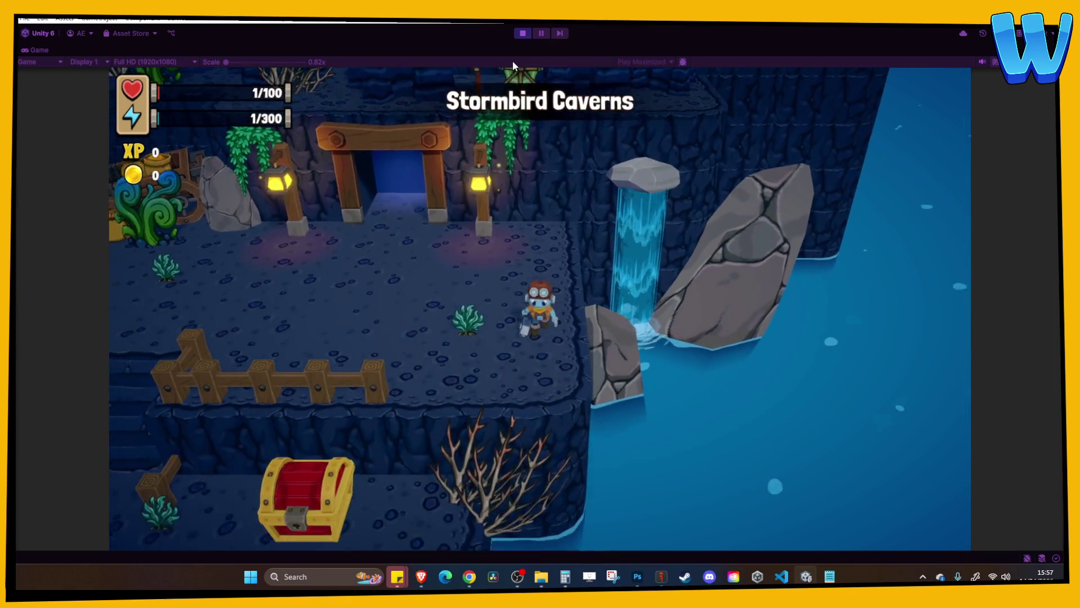
pyautogui.press('a')
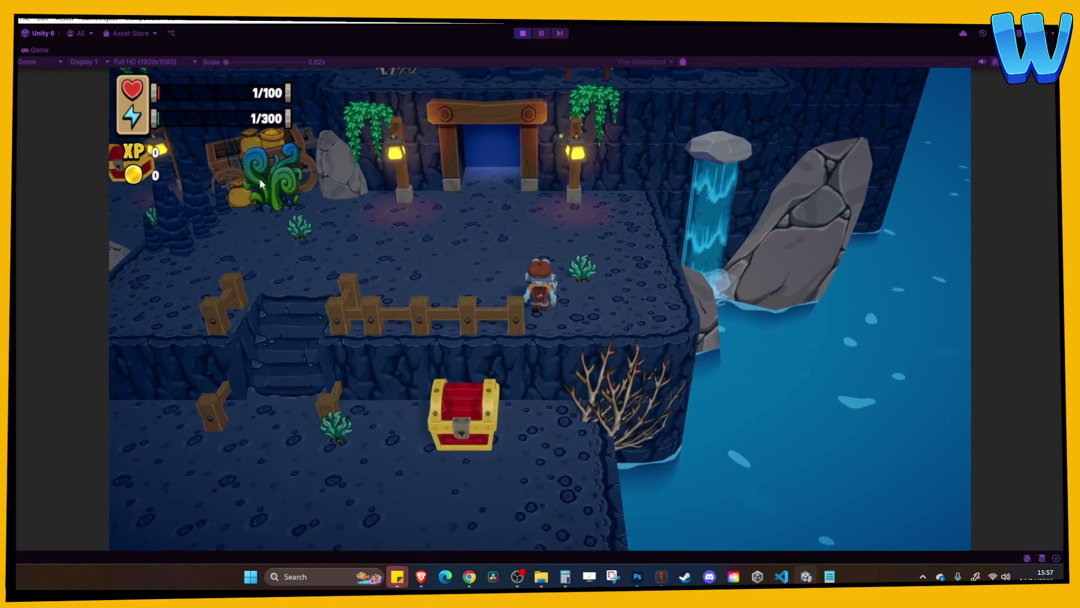
pyautogui.press('s')
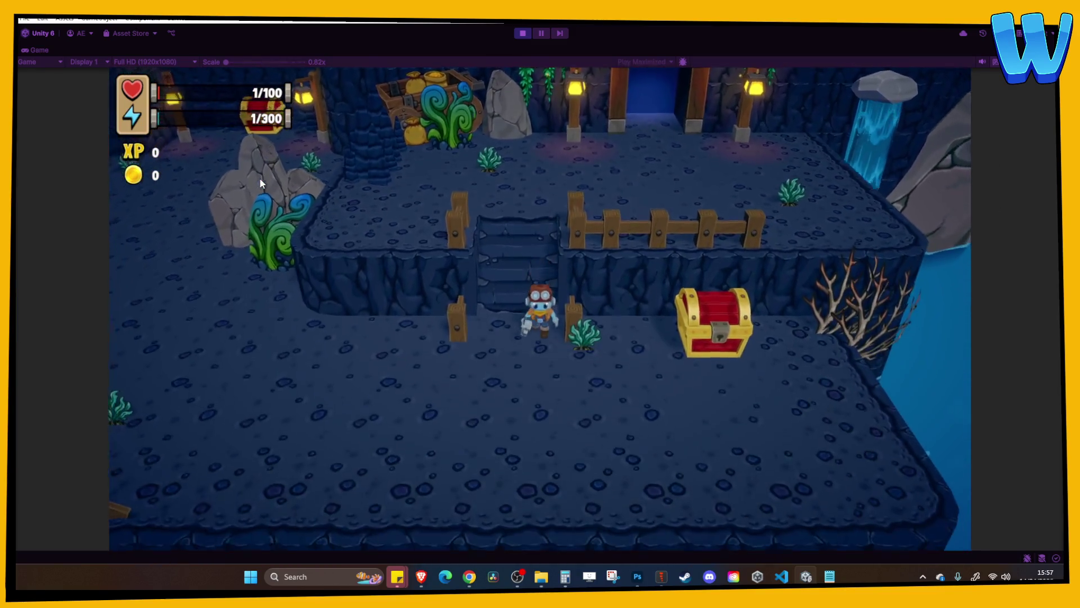
pyautogui.press('d')
pyautogui.press('s')
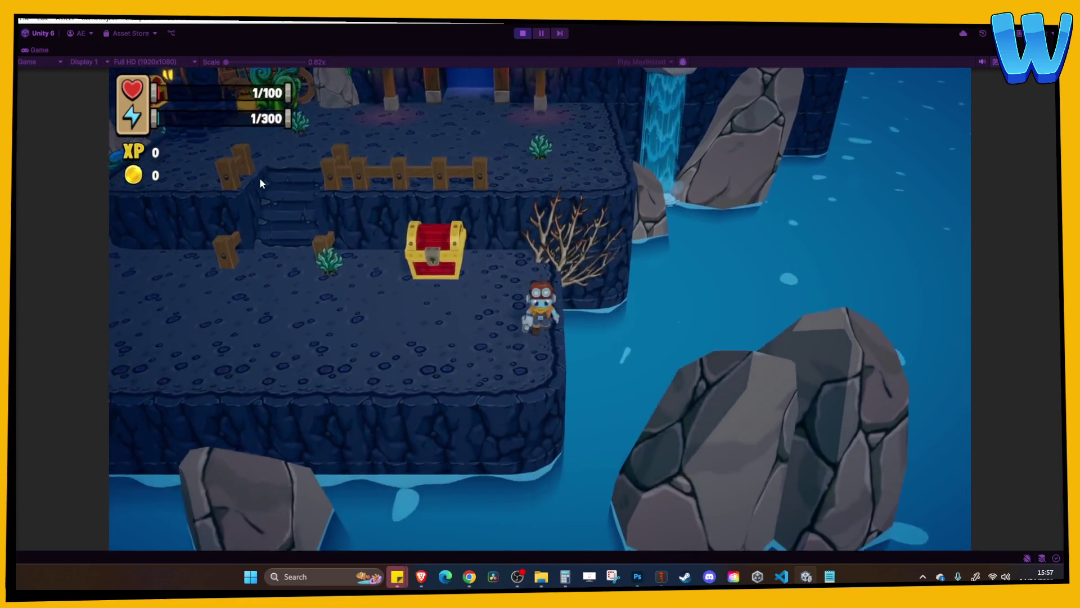
pyautogui.press('a')
pyautogui.press('a')
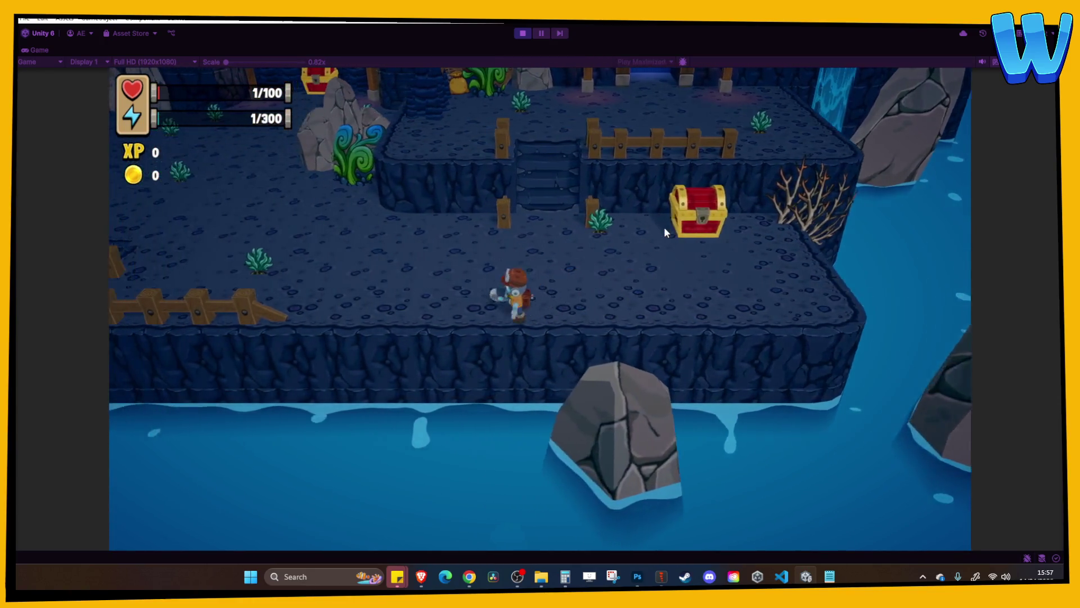
pyautogui.press('w')
pyautogui.press('a')
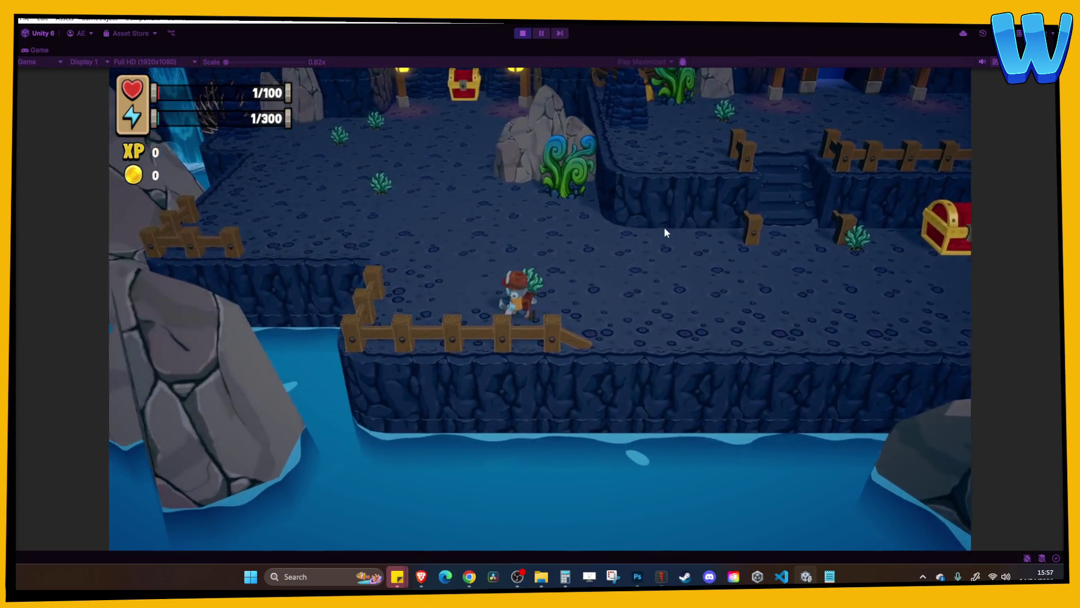
pyautogui.press('a')
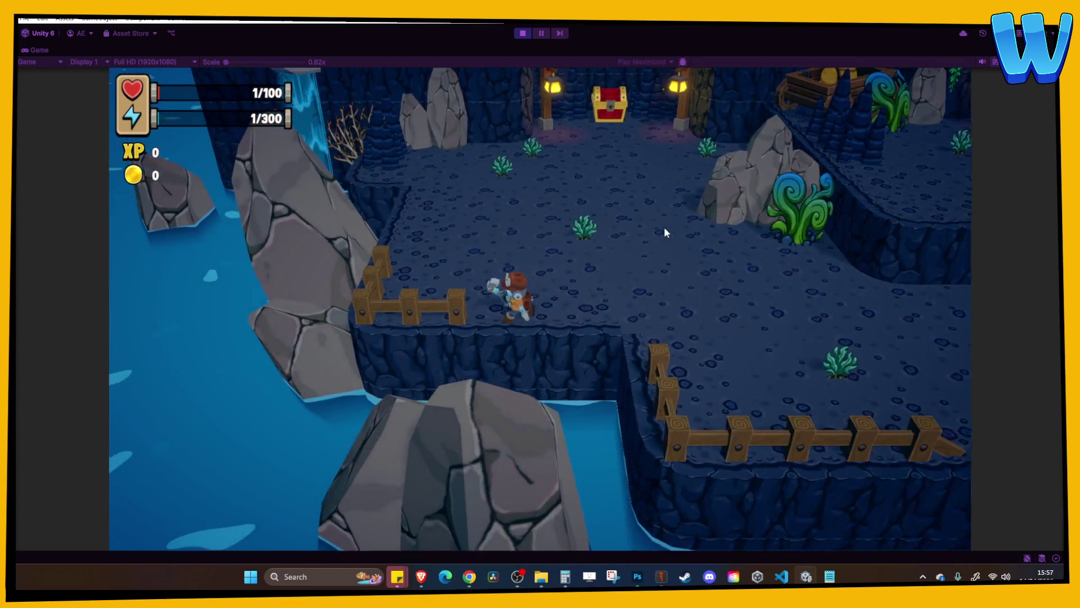
pyautogui.press('w')
pyautogui.press('w')
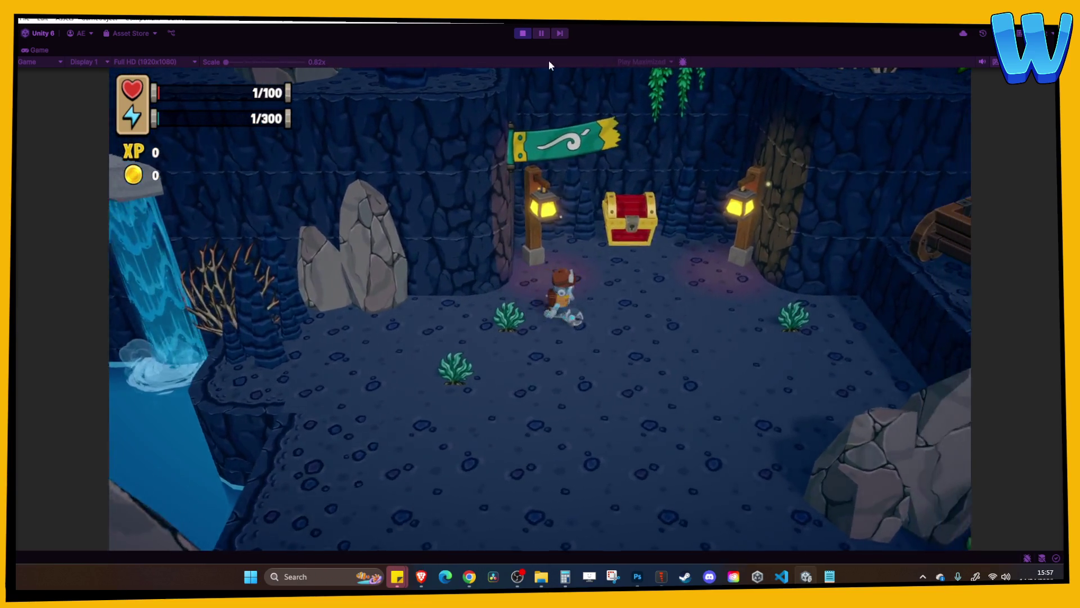
# Stop play mode, set Hanging Bush 1 against the cave wall, and duplicate it
pyautogui.click(523, 33)
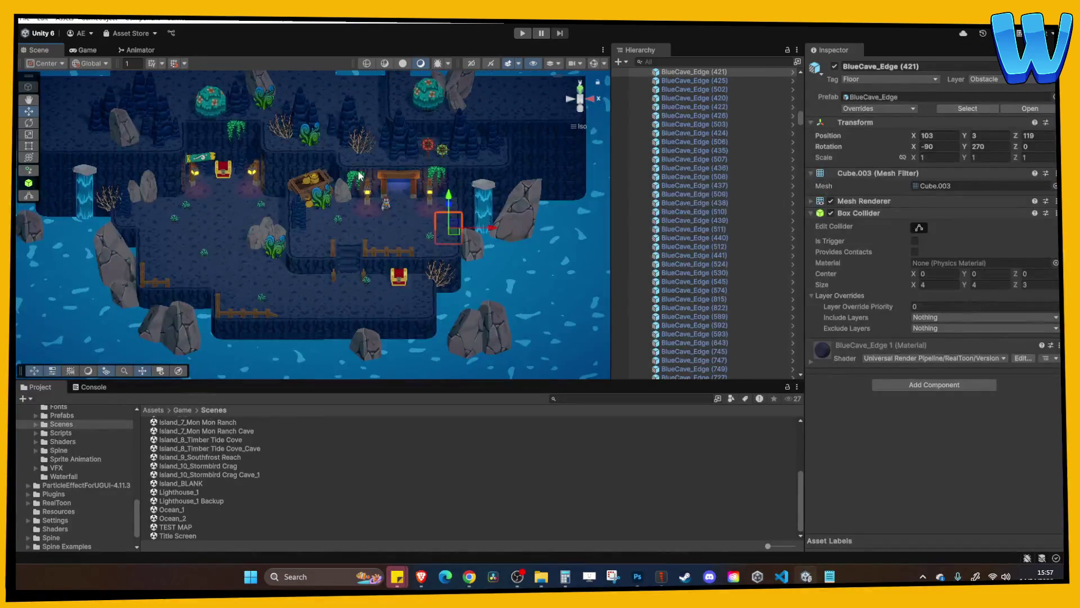
pyautogui.click(161, 175)
pyautogui.moveTo(186, 170); pyautogui.dragTo(127, 172)
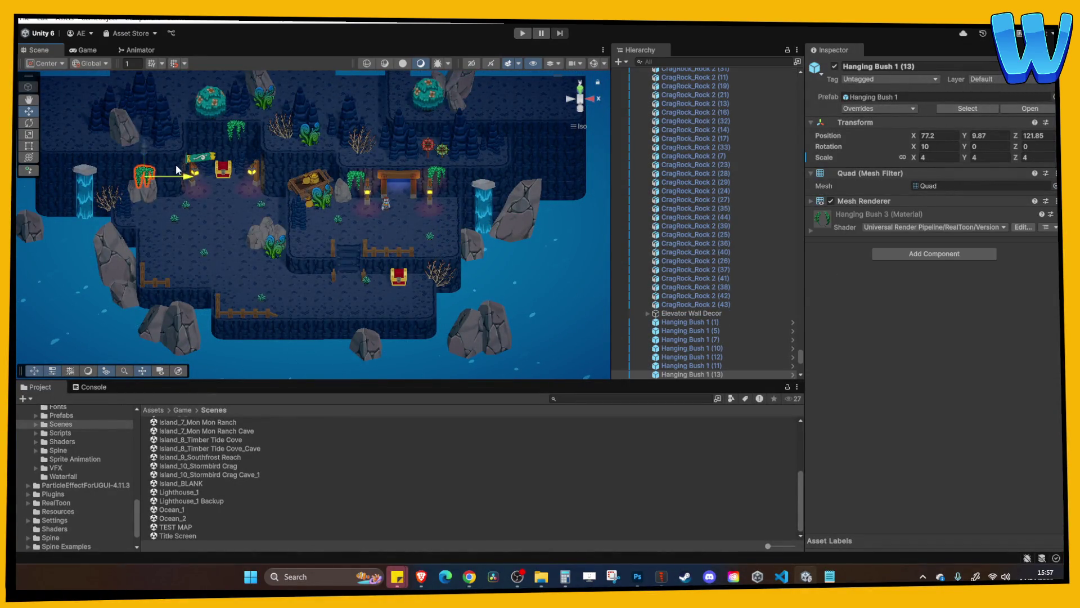
pyautogui.press('f')
pyautogui.moveTo(244, 242); pyautogui.dragTo(121, 200)
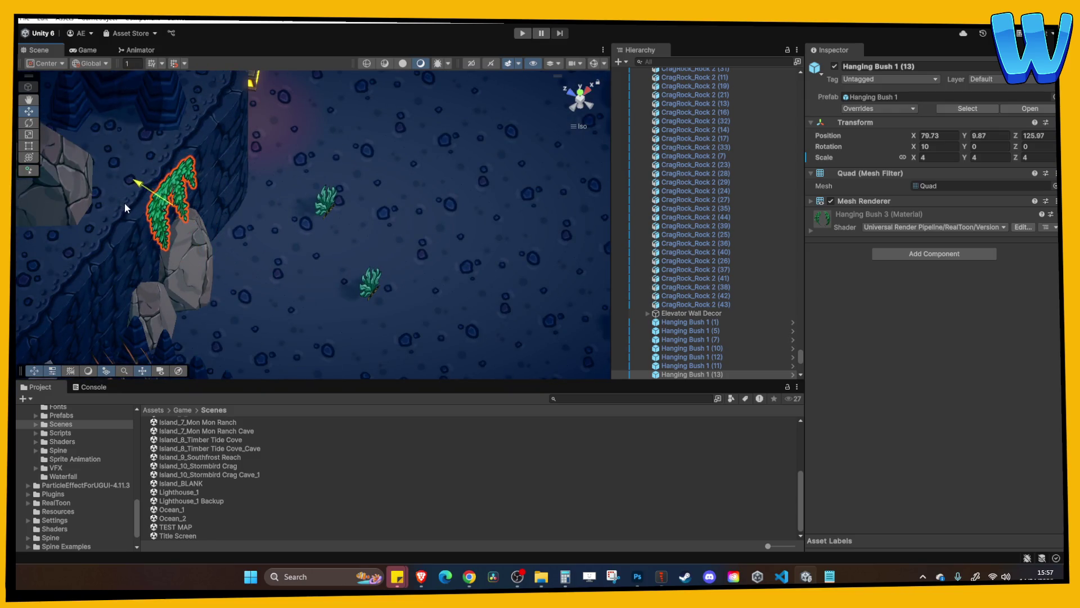
pyautogui.moveTo(290, 162)
pyautogui.mouseDown()
pyautogui.moveTo(369, 162)
pyautogui.moveTo(201, 162)
pyautogui.mouseUp()
pyautogui.hotkey('ctrl', 'd')
pyautogui.click(162, 125)
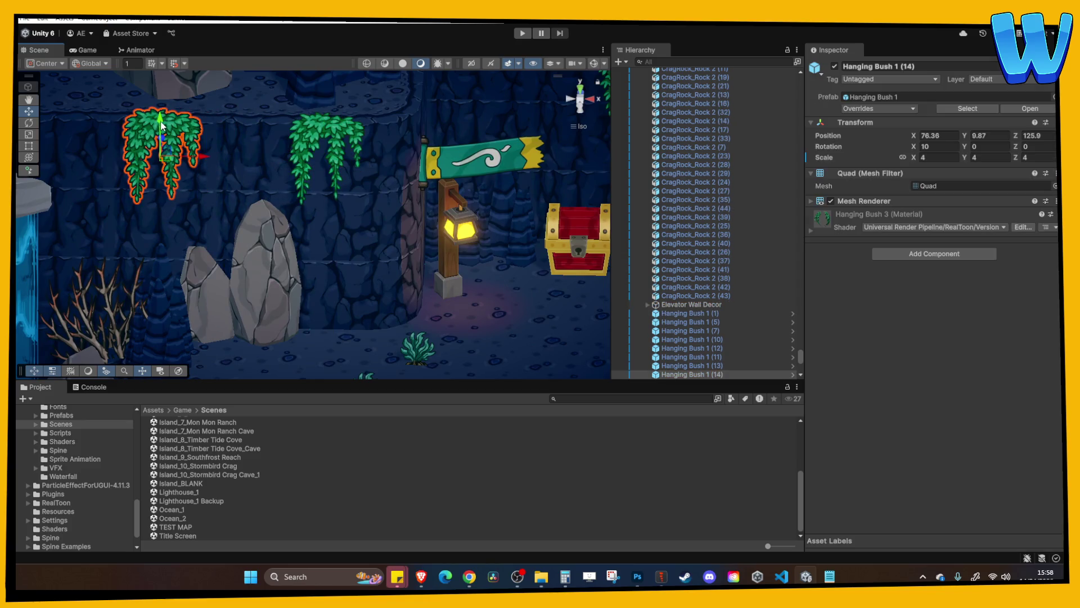
pyautogui.scroll(-5, 166, 175)
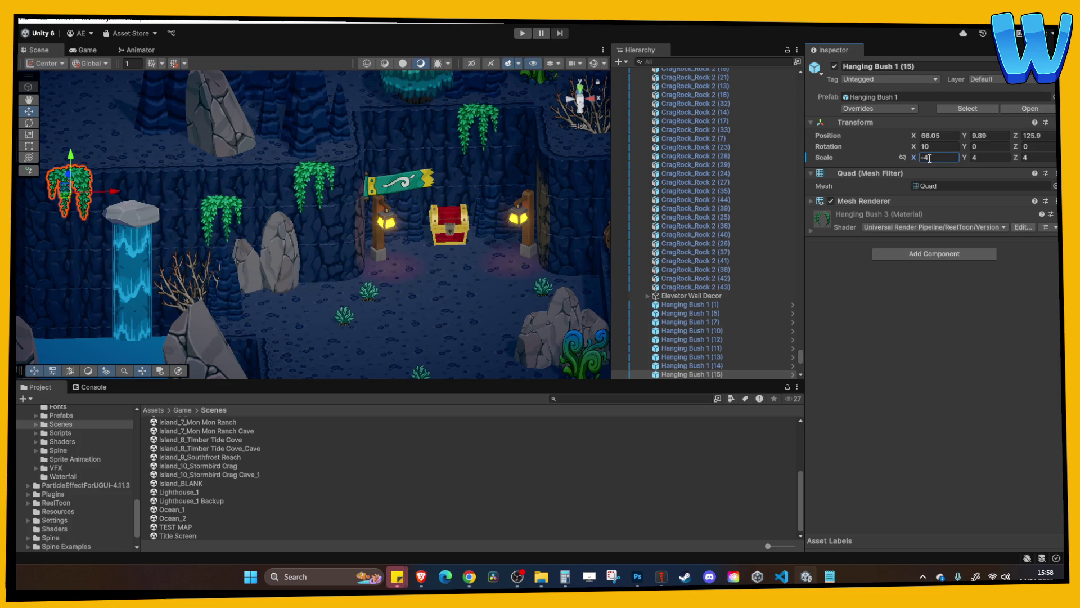
# Position Hanging Bush 1 (14) on the cliff beside the waterfall
pyautogui.click(404, 213)
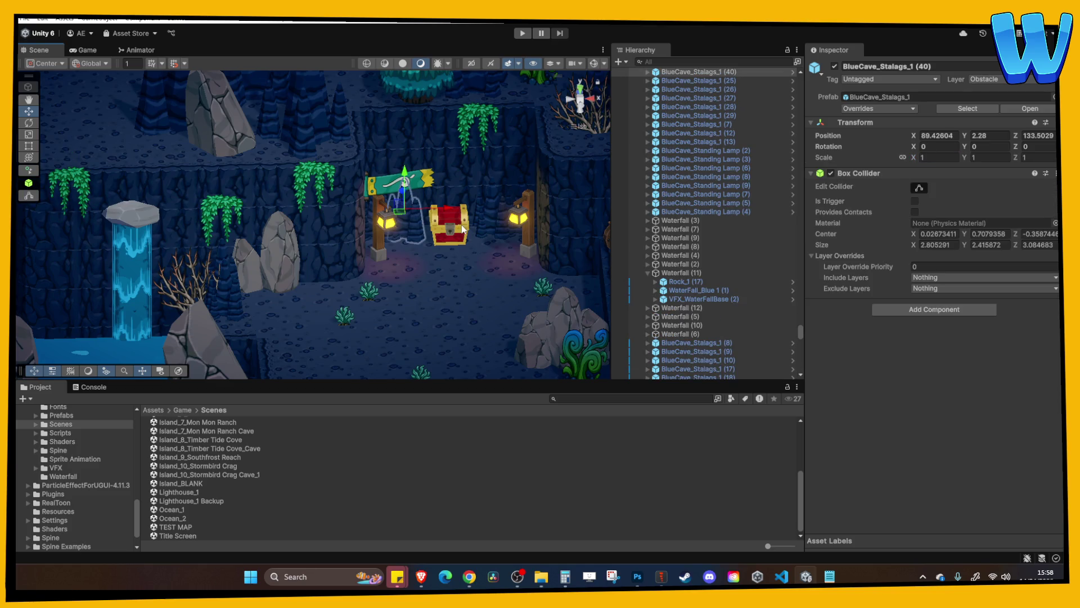
pyautogui.scroll(-4, 463, 228)
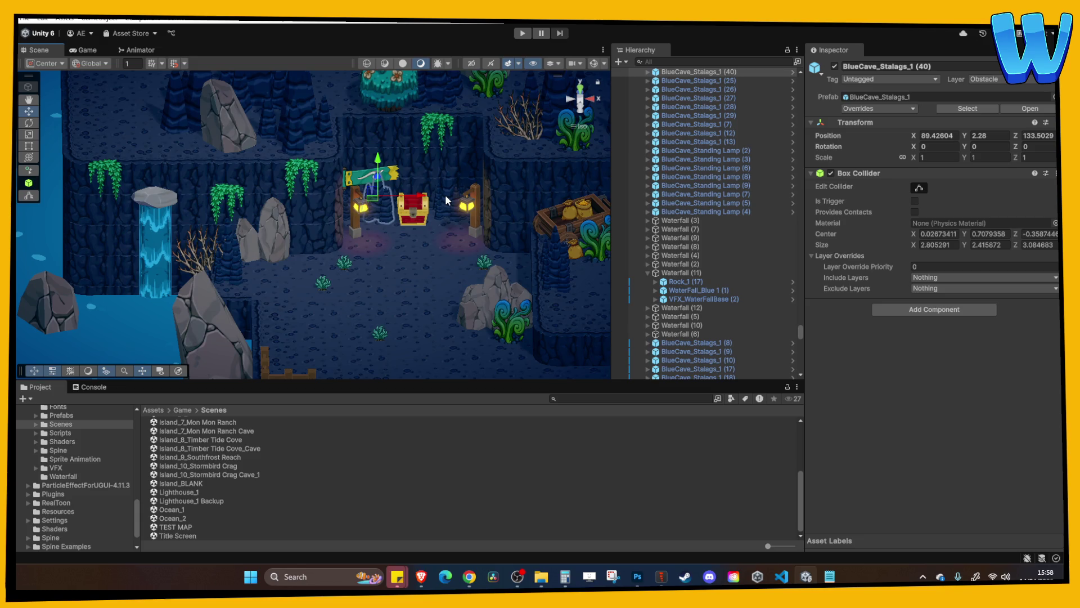
pyautogui.scroll(4, 450, 215)
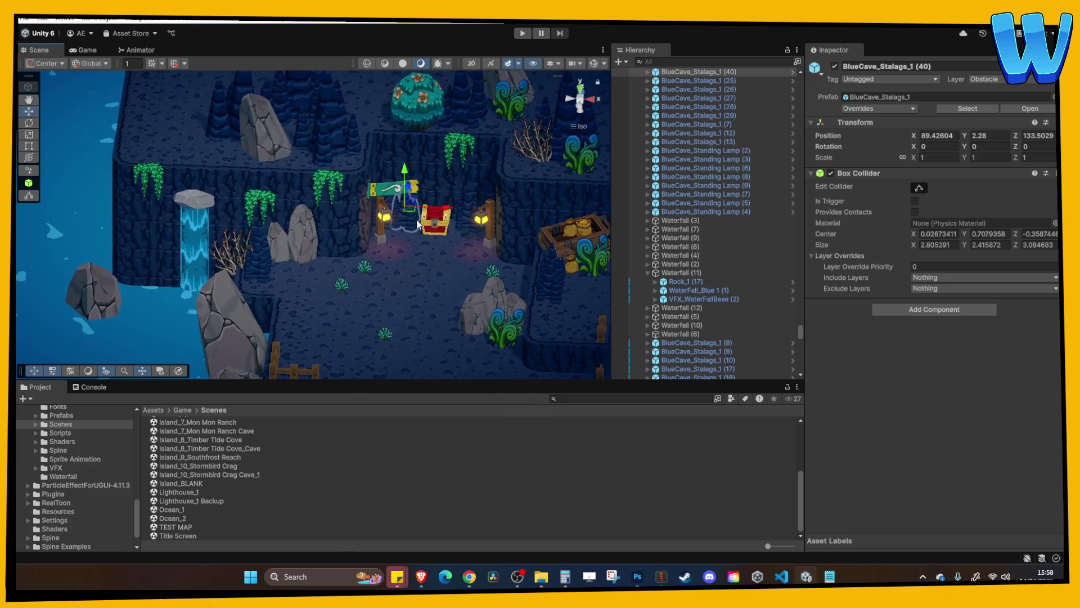
pyautogui.scroll(3, 417, 223)
pyautogui.click(211, 205)
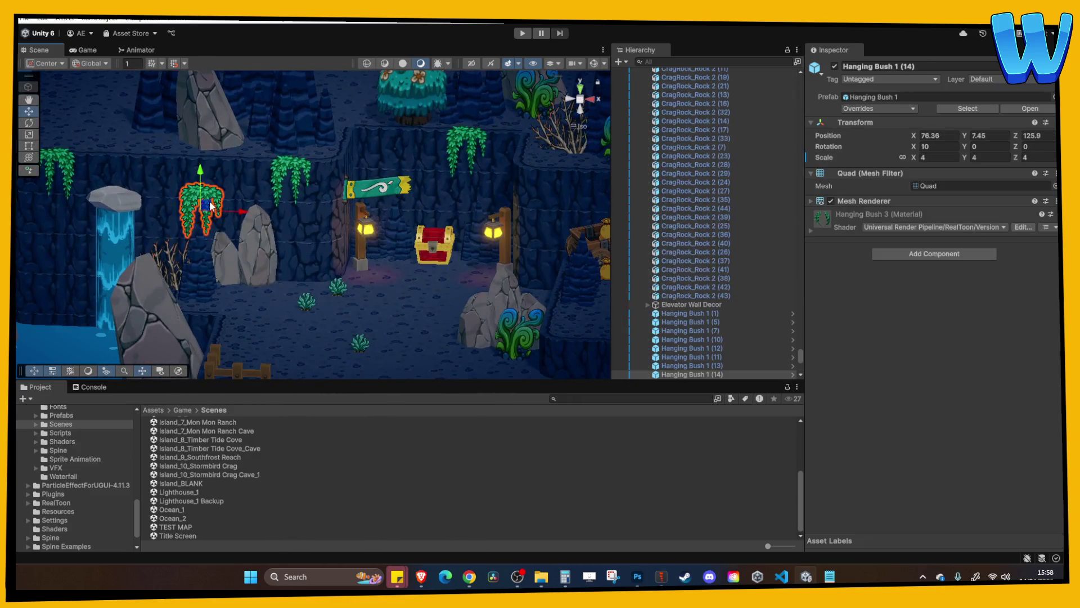
pyautogui.moveTo(214, 200)
pyautogui.mouseDown()
pyautogui.moveTo(242, 234)
pyautogui.moveTo(242, 217)
pyautogui.moveTo(296, 198)
pyautogui.mouseUp()
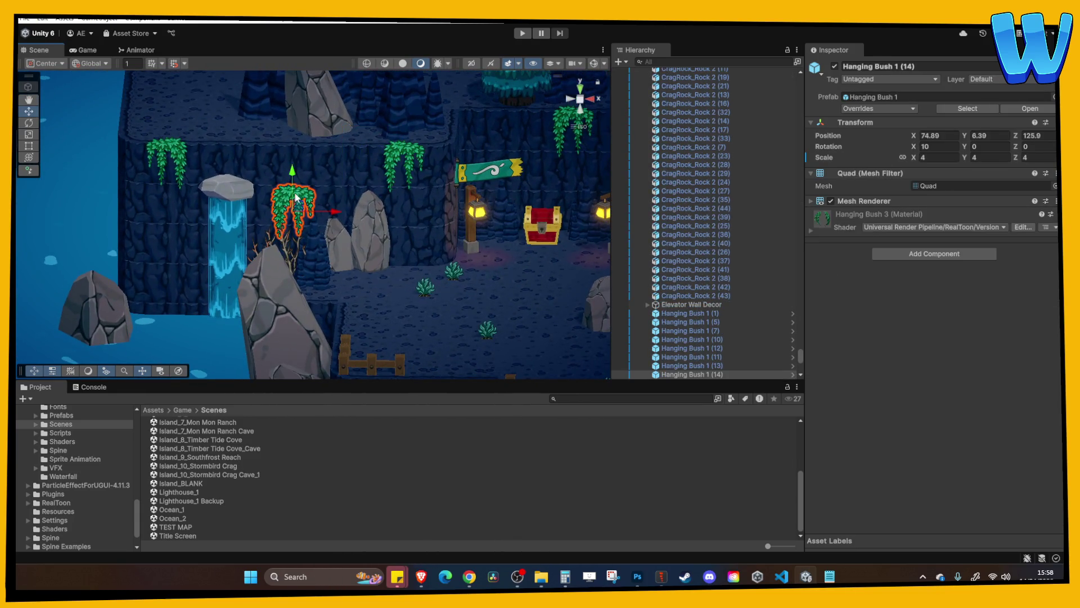
# Push CragRock_Rock 2 (45) out into the open water, to about Z 132.34
pyautogui.click(367, 186)
pyautogui.press('Right')
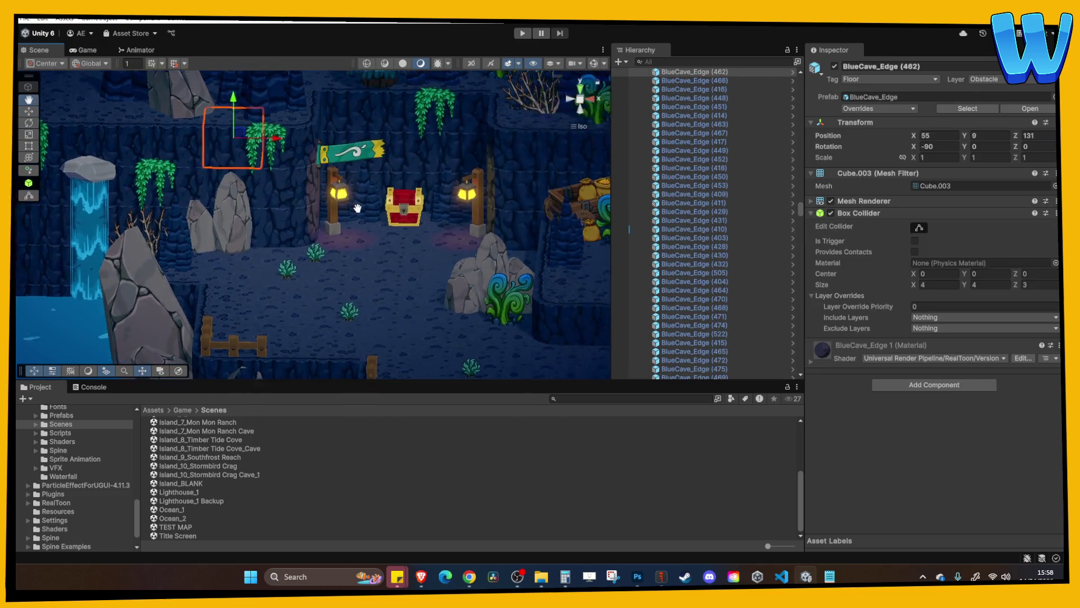
pyautogui.scroll(-5, 411, 218)
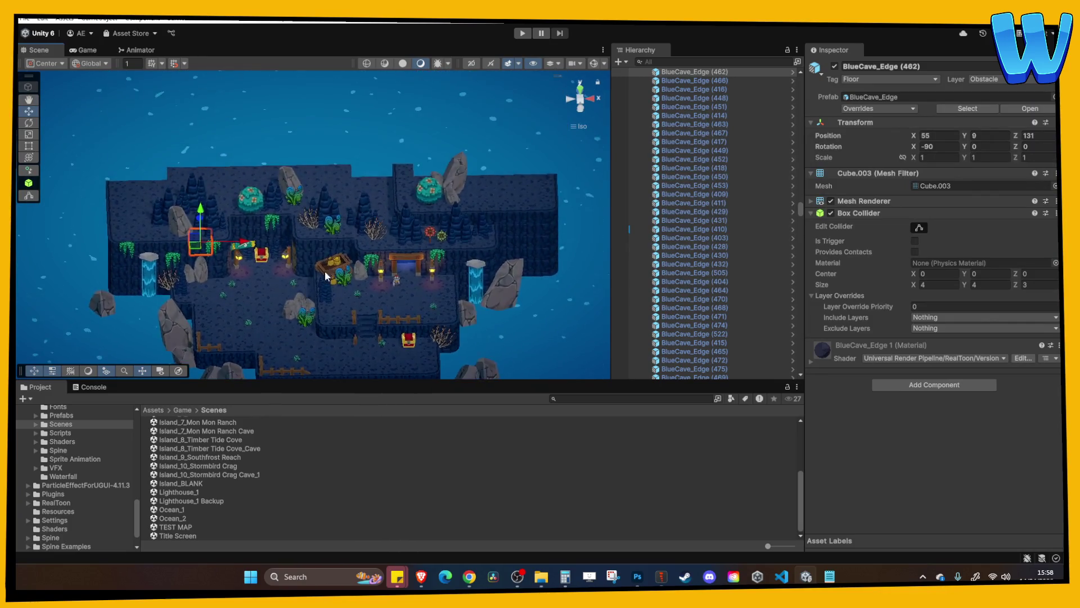
pyautogui.scroll(5, 326, 271)
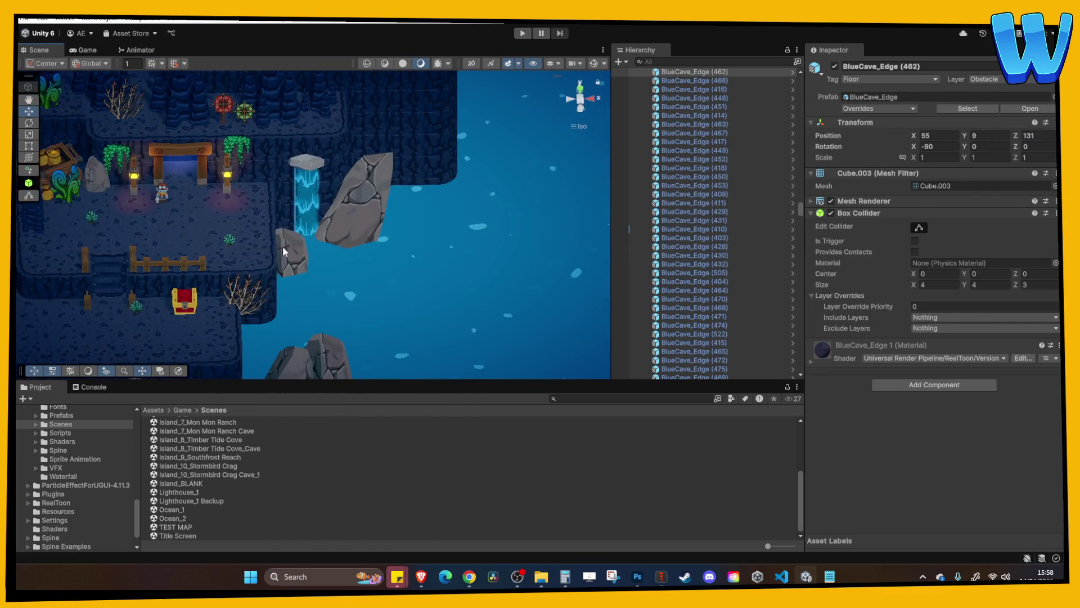
pyautogui.moveTo(283, 246)
pyautogui.mouseDown()
pyautogui.moveTo(340, 283)
pyautogui.moveTo(573, 296)
pyautogui.moveTo(516, 218)
pyautogui.mouseUp()
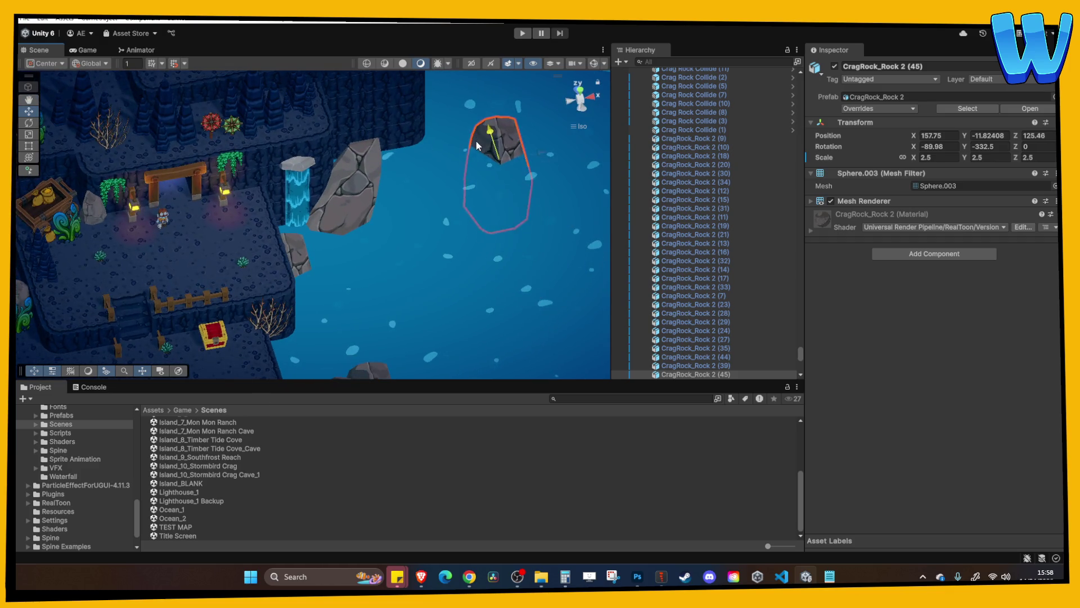
pyautogui.moveTo(476, 140)
pyautogui.mouseDown()
pyautogui.moveTo(484, 121)
pyautogui.moveTo(403, 241)
pyautogui.moveTo(391, 204)
pyautogui.mouseUp()
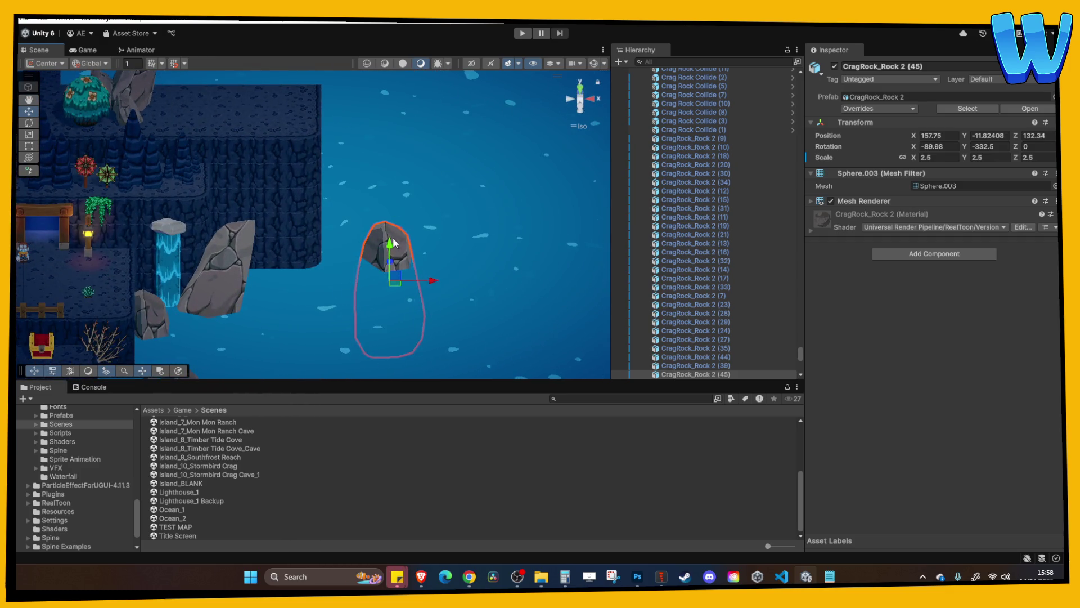
# Orbit over to the stalagmite group, then start play-testing the level
pyautogui.click(295, 178)
pyautogui.moveTo(337, 179)
pyautogui.mouseDown()
pyautogui.moveTo(383, 180)
pyautogui.moveTo(405, 219)
pyautogui.moveTo(431, 171)
pyautogui.moveTo(318, 280)
pyautogui.mouseUp()
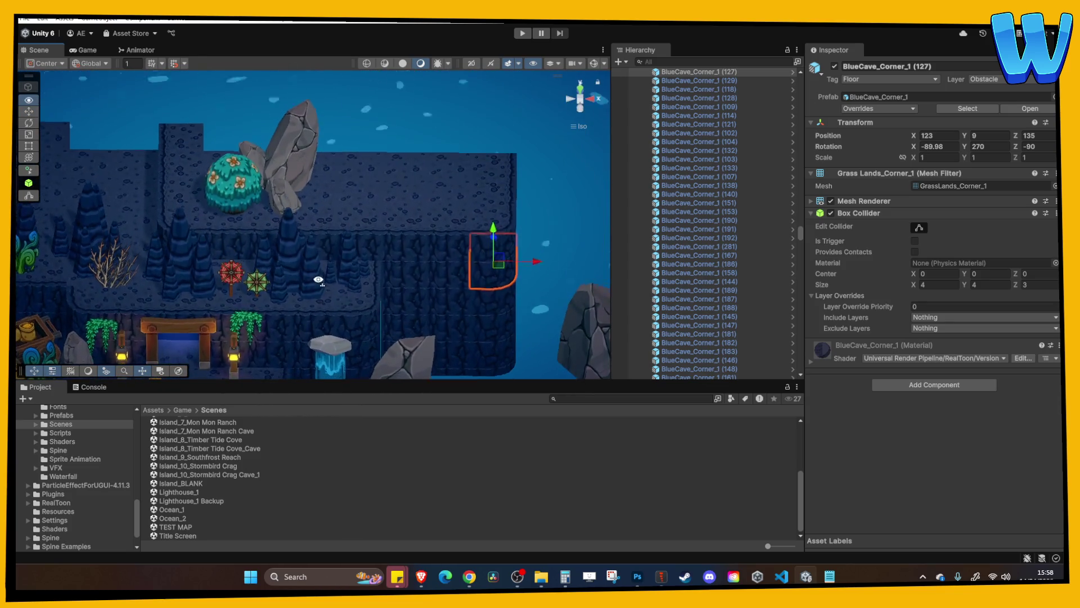
pyautogui.click(336, 259)
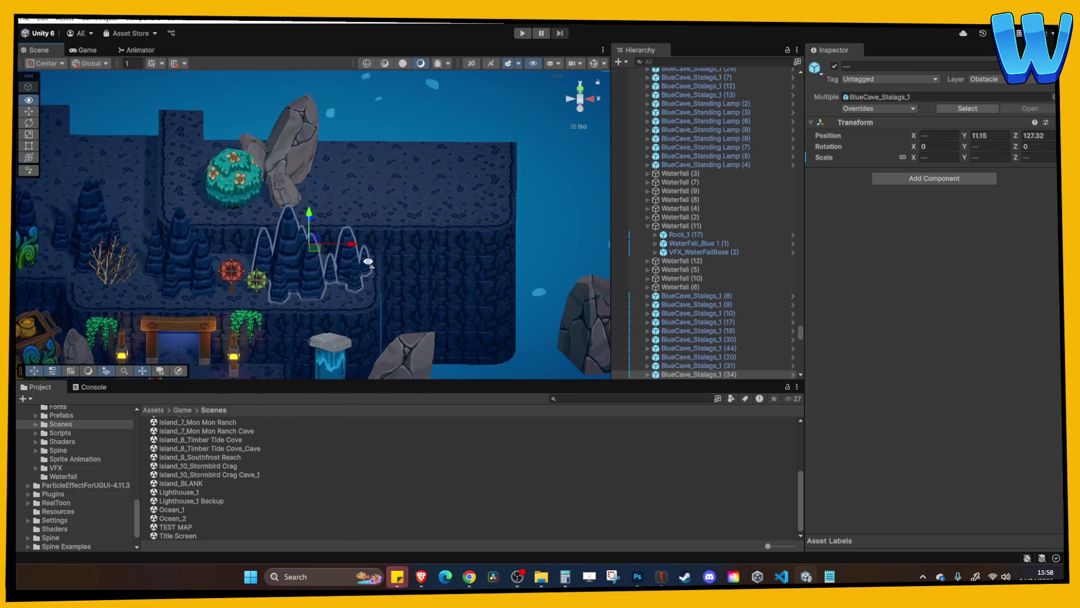
pyautogui.click(517, 34)
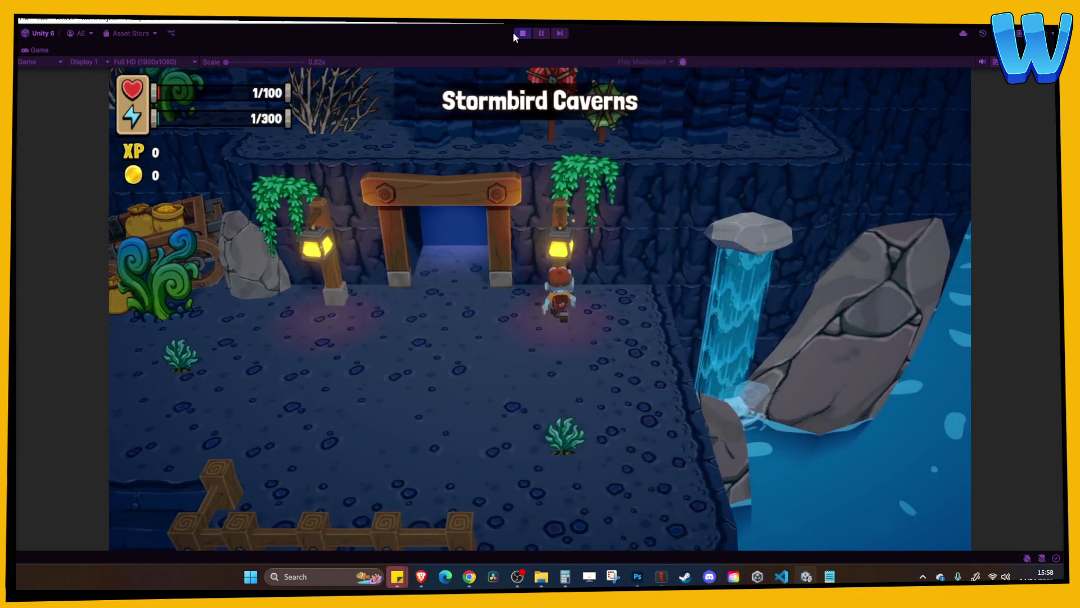
# Walk the character down the stairs to the chest and toward the waterfall, then stop playing
pyautogui.press('a')
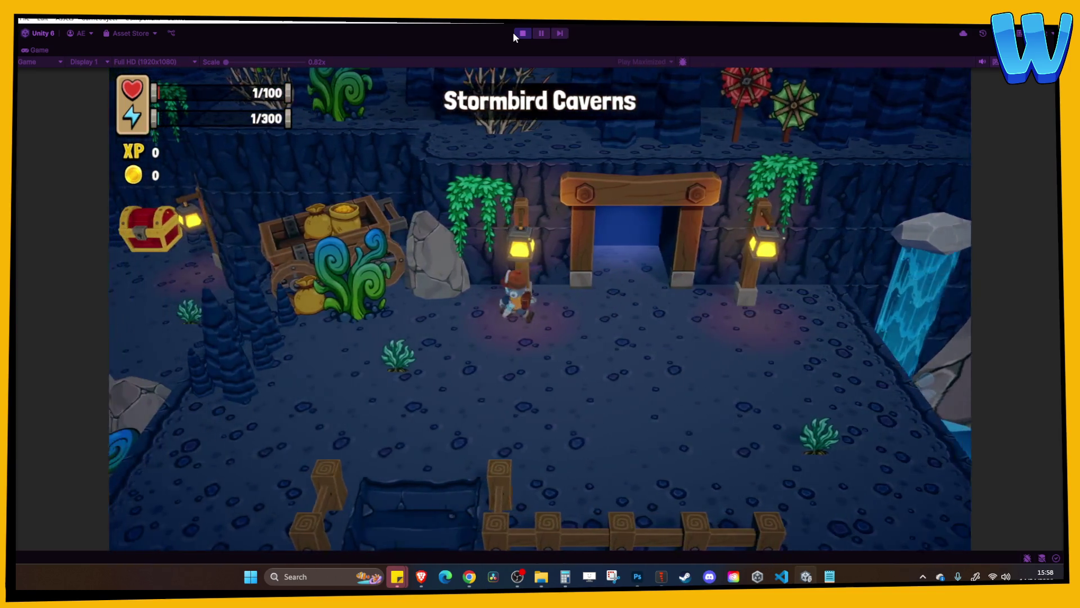
pyautogui.press('s')
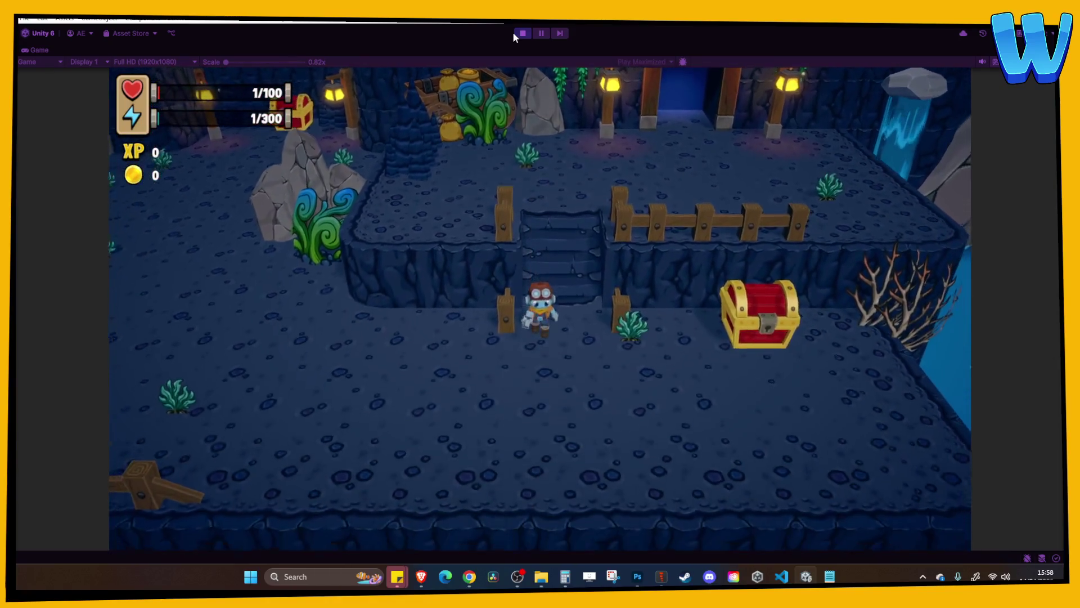
pyautogui.press('a')
pyautogui.press('w')
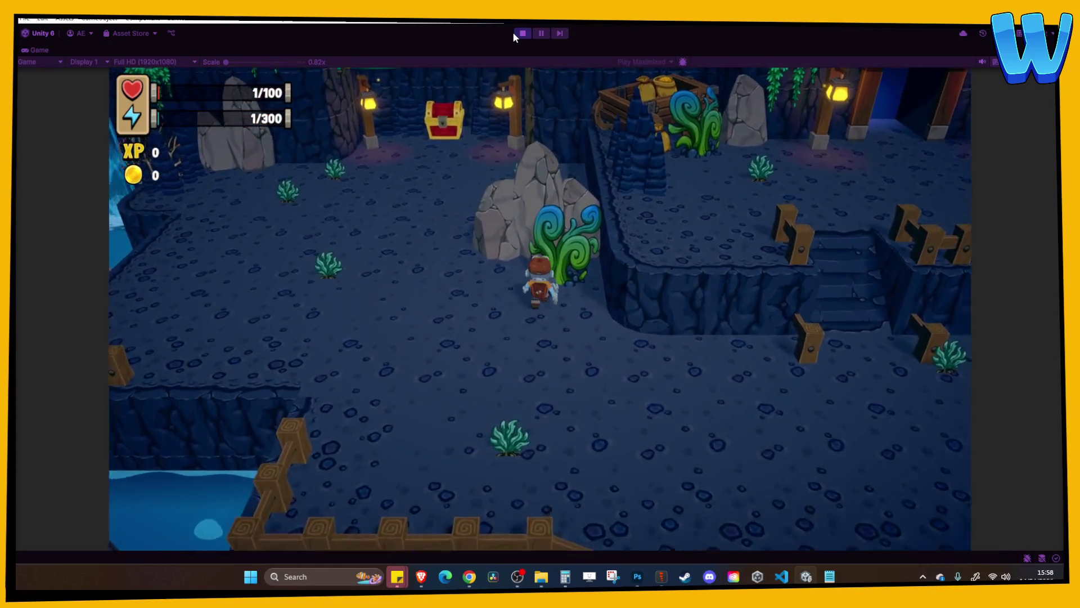
pyautogui.press('w')
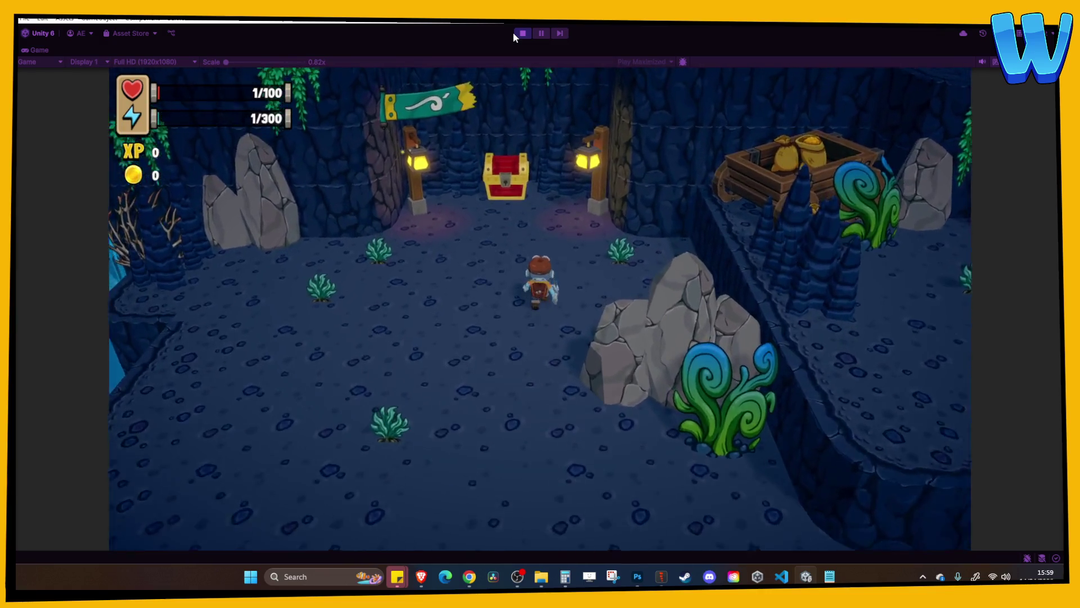
pyautogui.press('a')
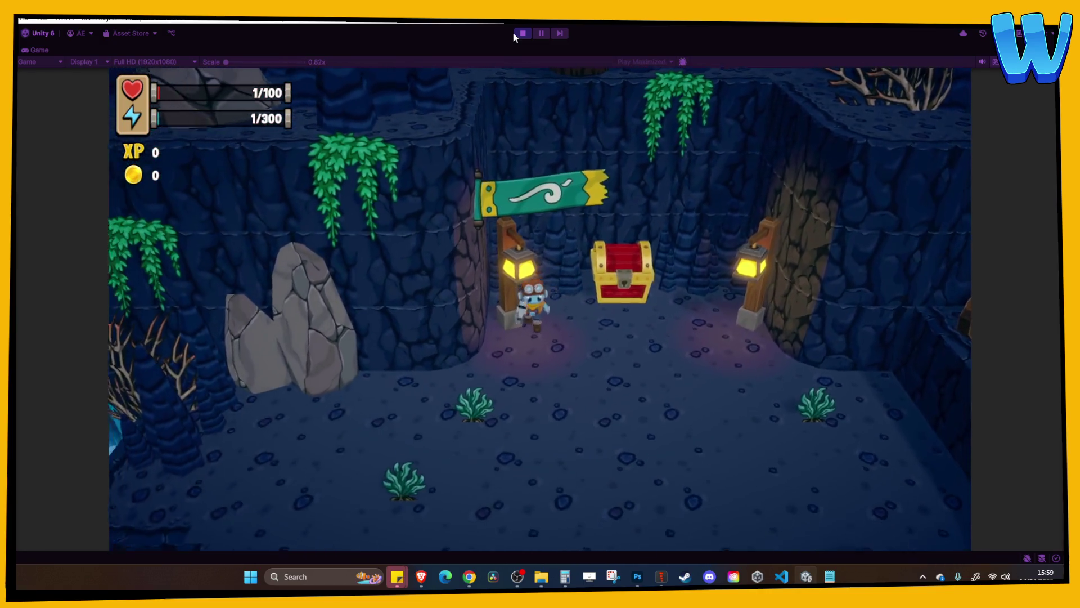
pyautogui.press('d')
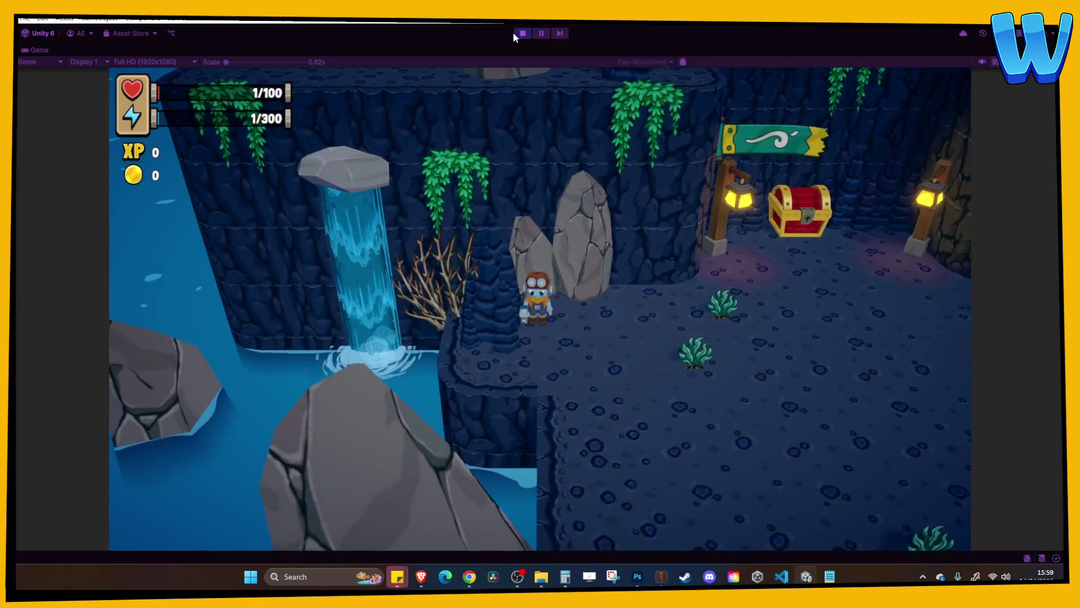
pyautogui.click(522, 33)
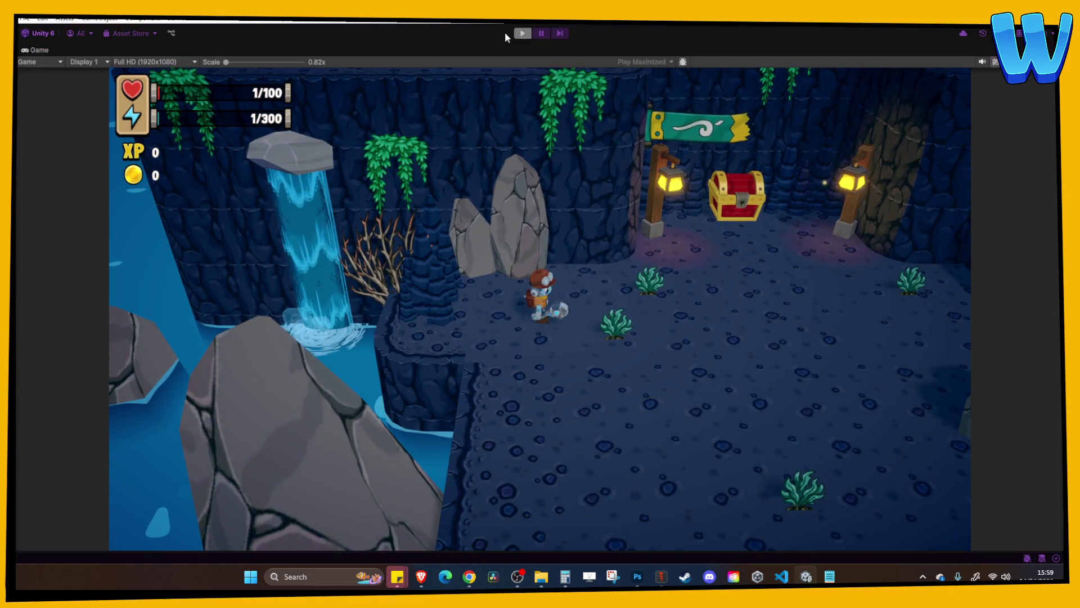
# Duplicate the BlueCave_Stalags_1 stalagmite cluster on the upper ledge
pyautogui.moveTo(239, 203)
pyautogui.mouseDown()
pyautogui.moveTo(389, 211)
pyautogui.moveTo(524, 188)
pyautogui.moveTo(486, 238)
pyautogui.moveTo(260, 226)
pyautogui.mouseUp()
pyautogui.click(419, 246)
pyautogui.hotkey('ctrl', 'd')
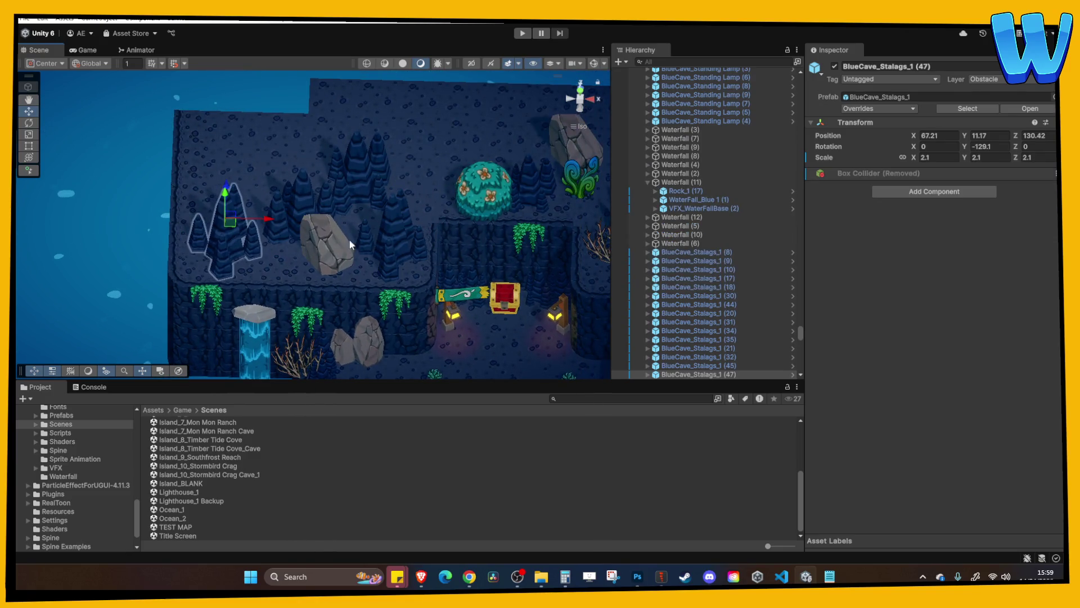
# Check nearby cave edge blocks and plants, ending on a front-on view of the waterfall
pyautogui.click(480, 223)
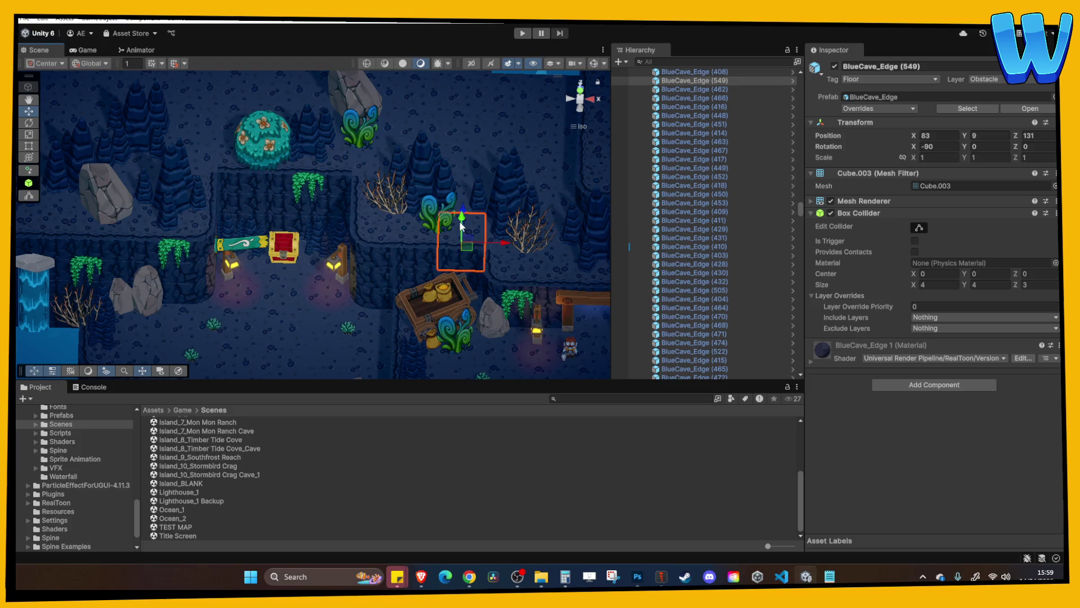
pyautogui.click(431, 205)
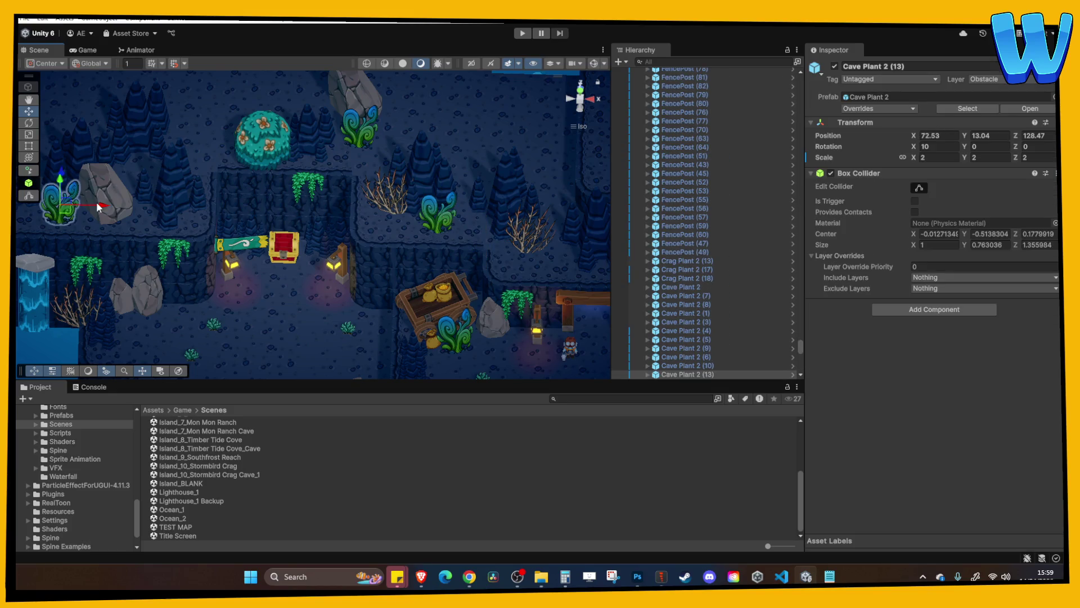
pyautogui.moveTo(99, 208)
pyautogui.mouseDown()
pyautogui.moveTo(324, 219)
pyautogui.moveTo(103, 186)
pyautogui.moveTo(244, 190)
pyautogui.moveTo(370, 263)
pyautogui.moveTo(265, 202)
pyautogui.moveTo(217, 153)
pyautogui.moveTo(394, 161)
pyautogui.mouseUp()
pyautogui.click(217, 153)
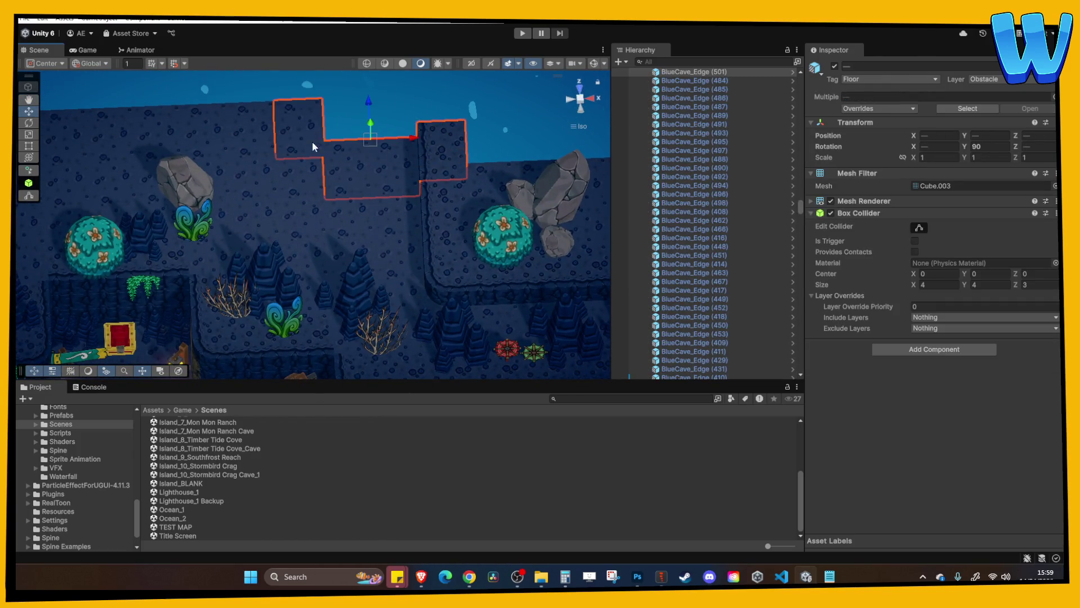
pyautogui.click(457, 210)
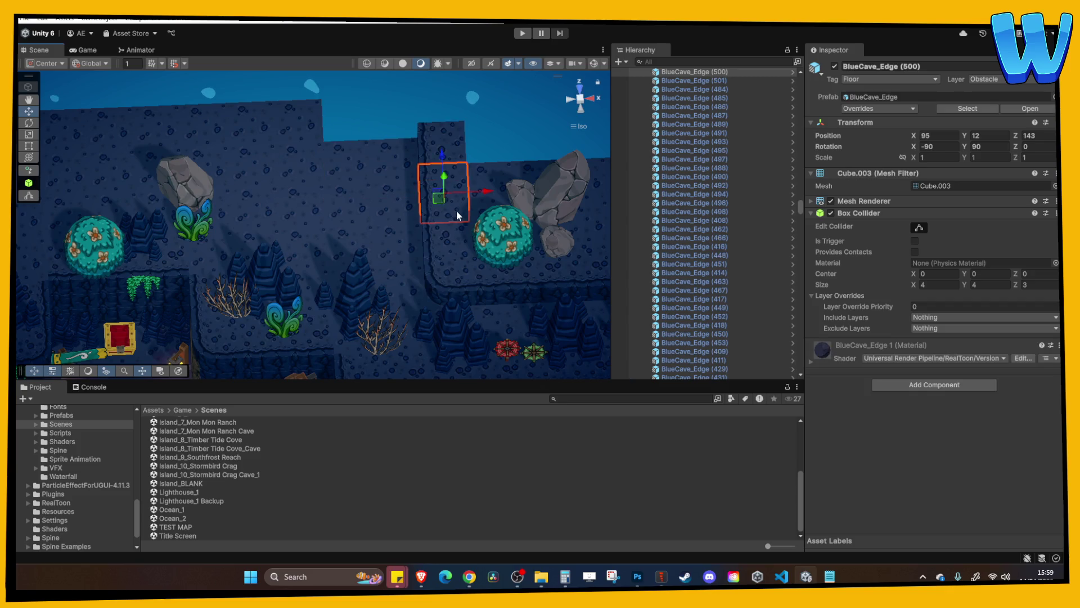
pyautogui.moveTo(457, 210); pyautogui.dragTo(359, 106)
pyautogui.moveTo(329, 163)
pyautogui.mouseDown()
pyautogui.moveTo(444, 181)
pyautogui.moveTo(306, 183)
pyautogui.moveTo(242, 231)
pyautogui.mouseUp()
# Duplicate Waterfall (11) as Waterfall (13), placed at X 148.19, Z 130.41
pyautogui.press('w')
pyautogui.click(290, 245)
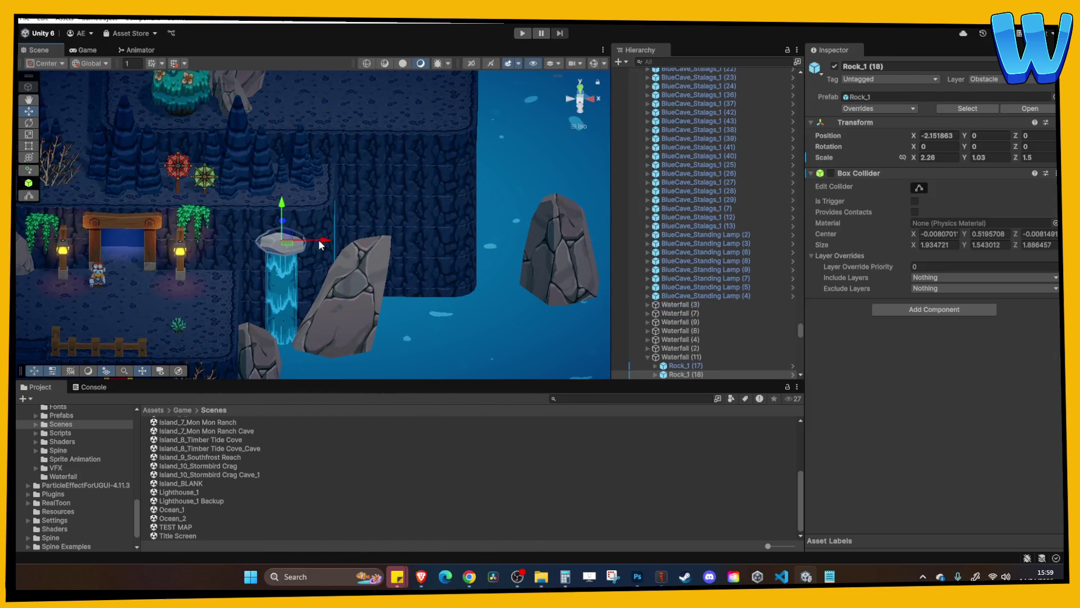
pyautogui.click(695, 360)
pyautogui.hotkey('ctrl', 'd')
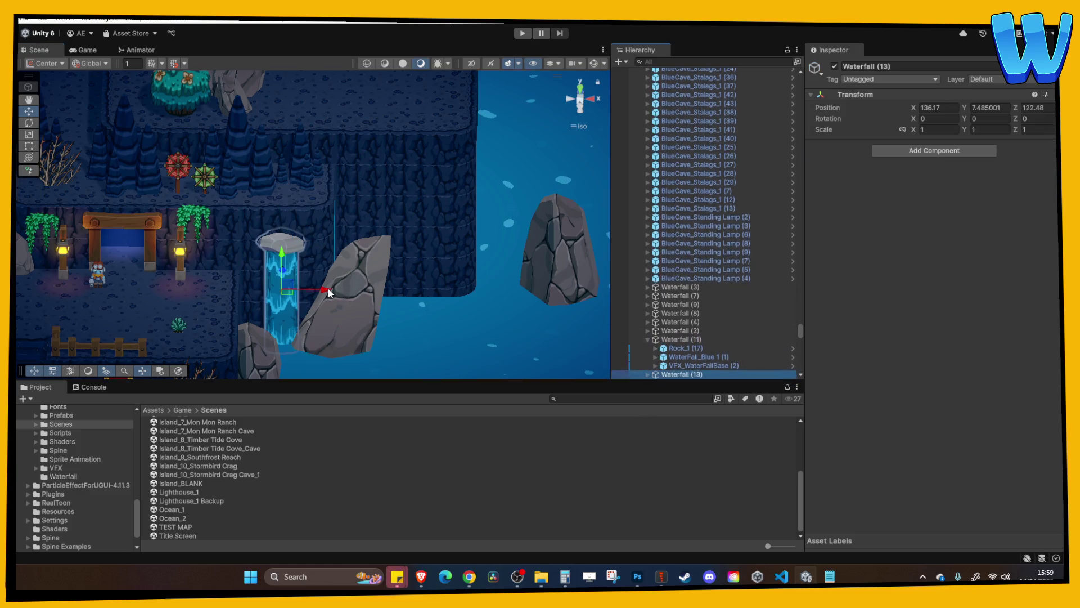
pyautogui.moveTo(471, 311); pyautogui.dragTo(442, 299)
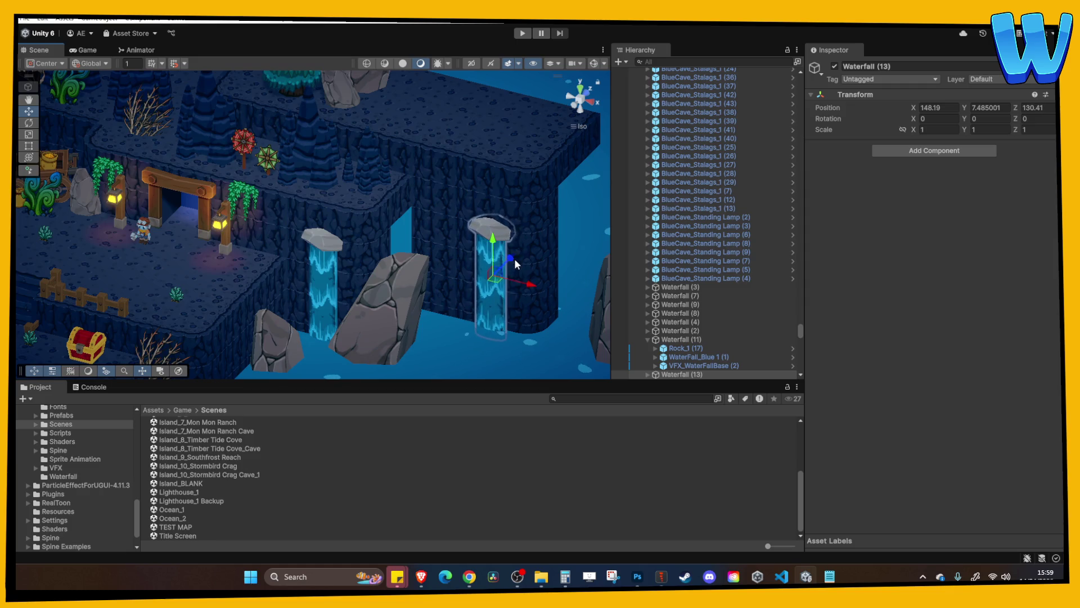
pyautogui.press('f')
# View the new waterfall from the side, then enter play mode
pyautogui.click(354, 231)
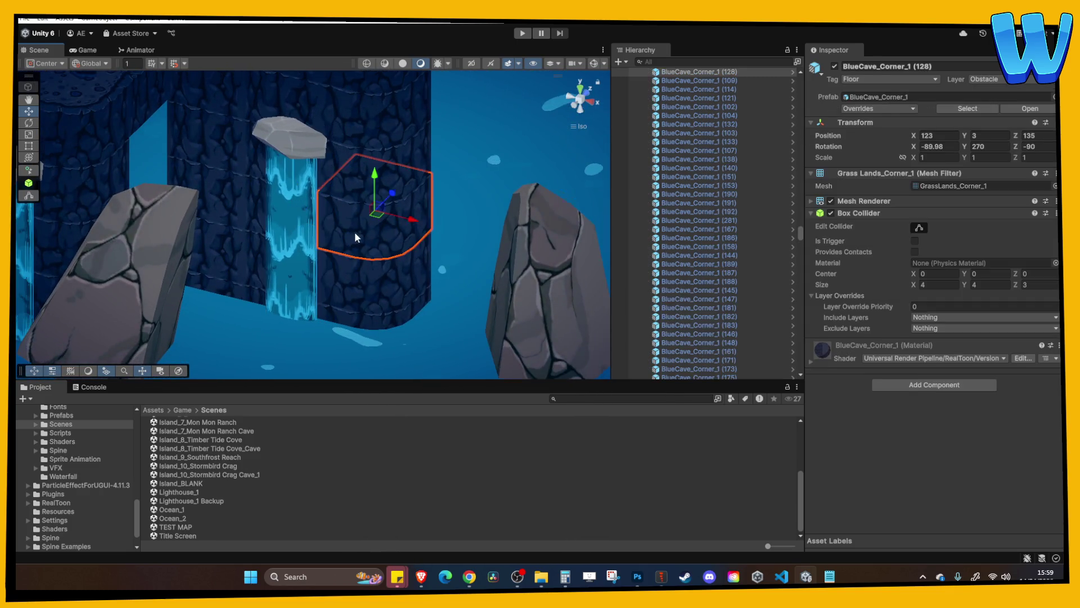
pyautogui.moveTo(354, 231)
pyautogui.mouseDown()
pyautogui.moveTo(406, 231)
pyautogui.moveTo(324, 235)
pyautogui.mouseUp()
pyautogui.scroll(-5, 511, 220)
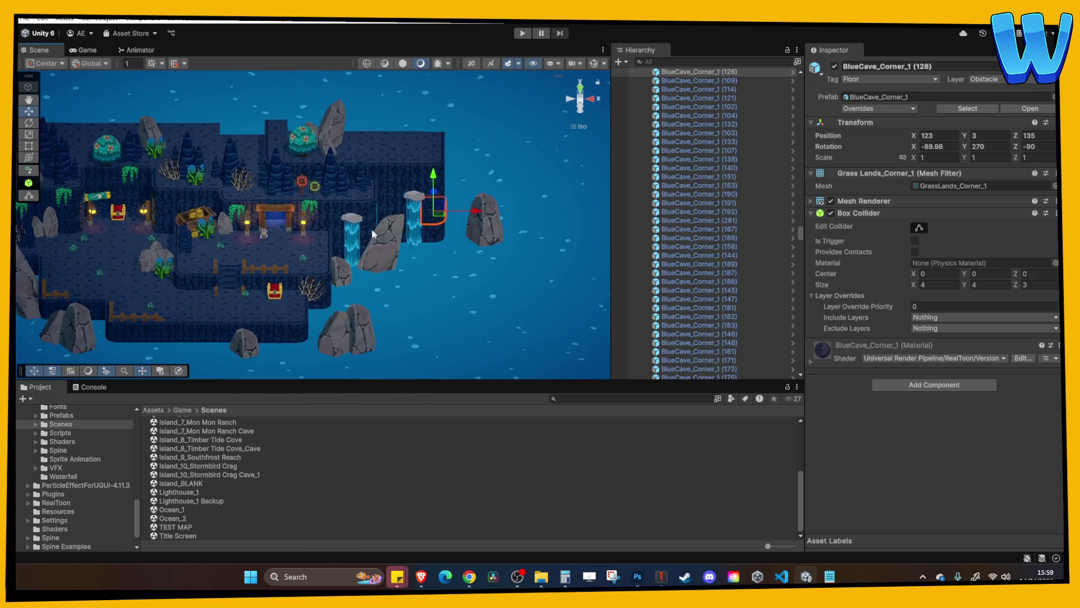
pyautogui.click(522, 34)
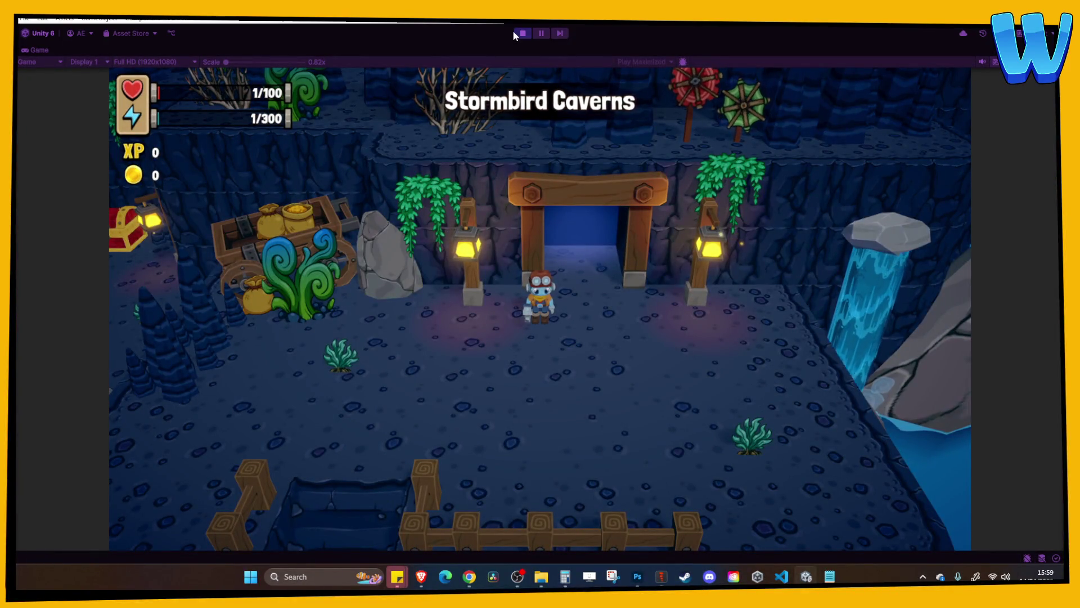
# Walk the character right to the twin waterfalls, back to the mine entrance, then stop playing
pyautogui.press('d')
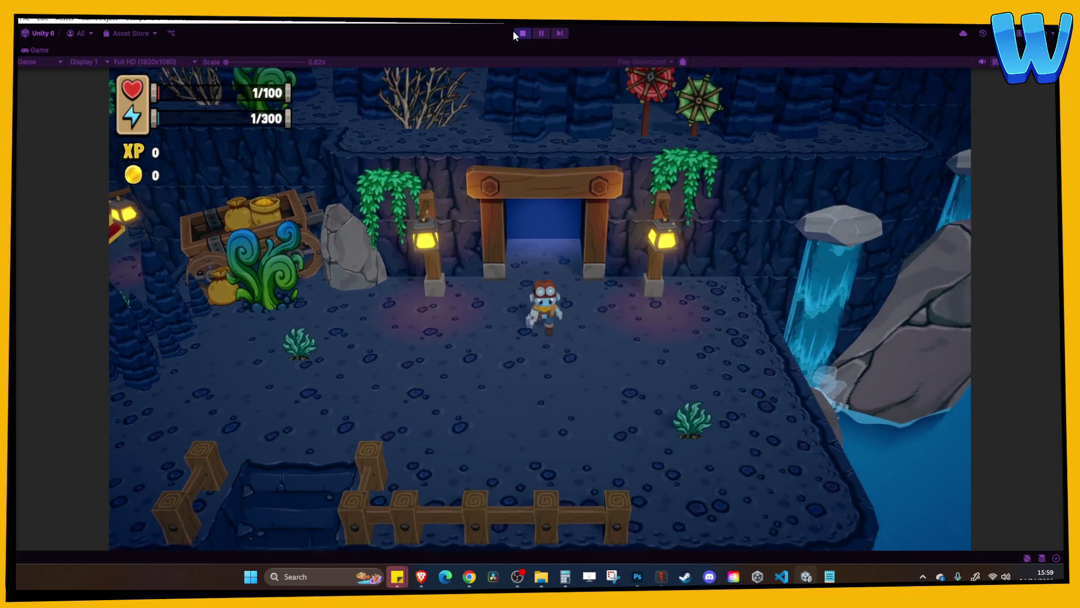
pyautogui.press('d')
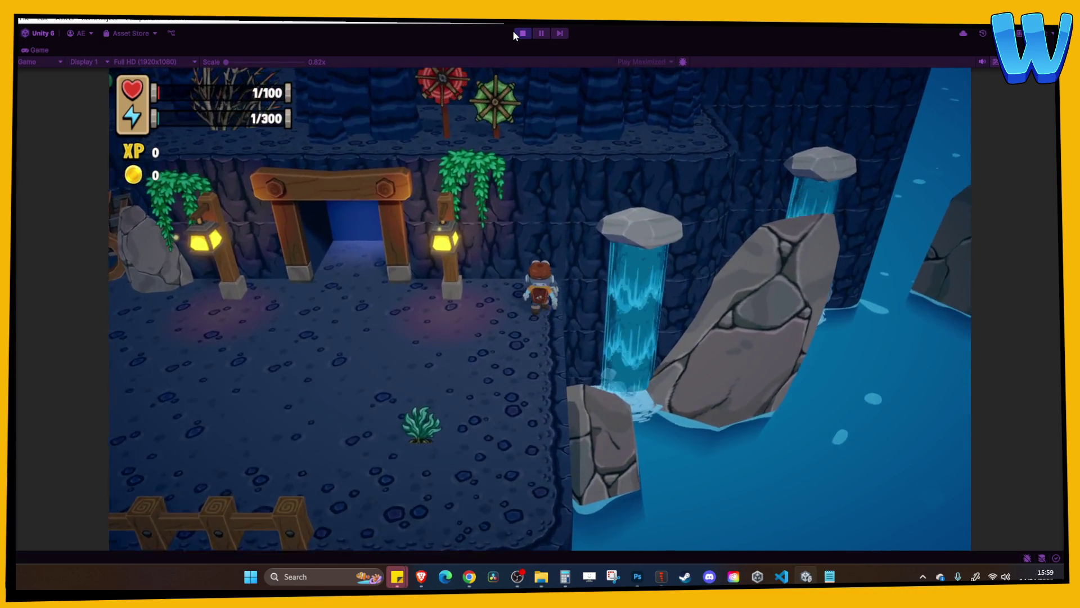
pyautogui.press('a')
pyautogui.click(521, 34)
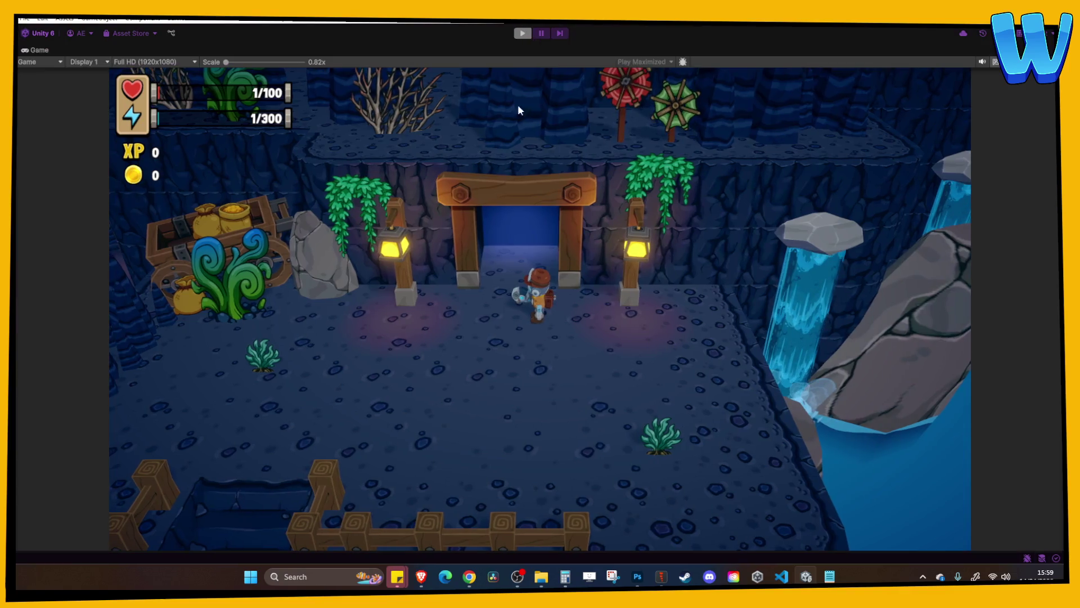
# Frame the waterfalls on the cave island and select the Waterfall (13) group
pyautogui.click(426, 207)
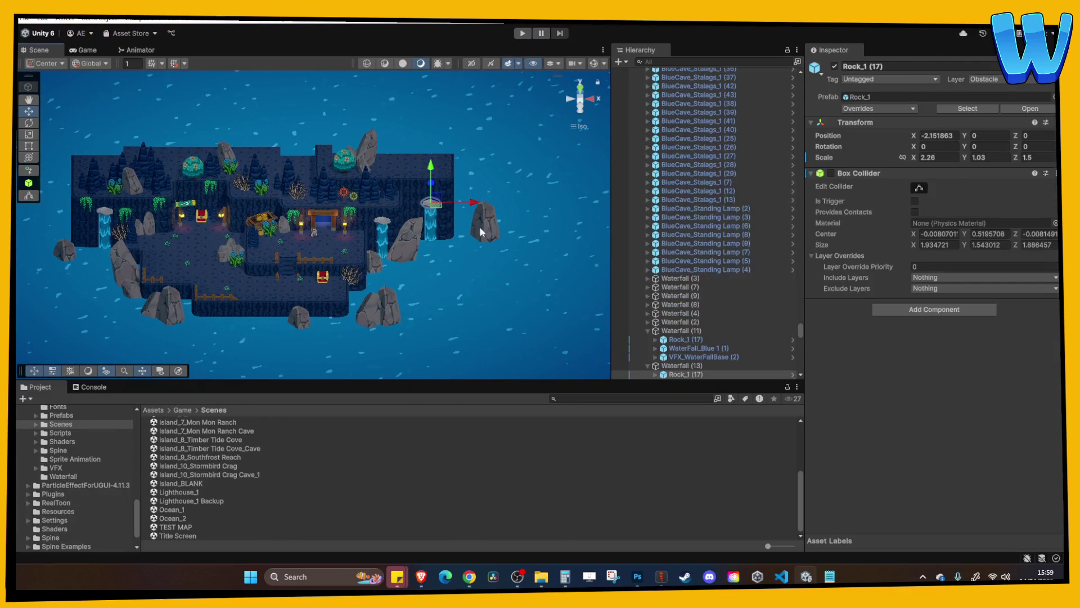
pyautogui.click(402, 254)
pyautogui.scroll(-3, 402, 255)
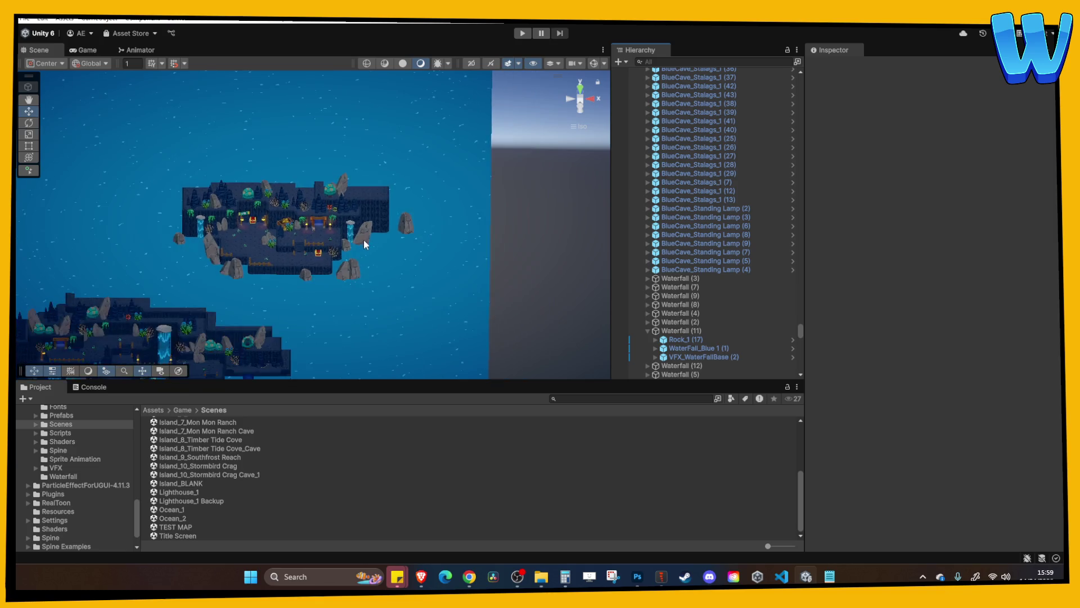
pyautogui.moveTo(363, 239); pyautogui.dragTo(475, 153)
pyautogui.moveTo(396, 225)
pyautogui.mouseDown()
pyautogui.moveTo(478, 172)
pyautogui.moveTo(416, 175)
pyautogui.moveTo(374, 204)
pyautogui.mouseUp()
pyautogui.click(460, 145)
pyautogui.press('f')
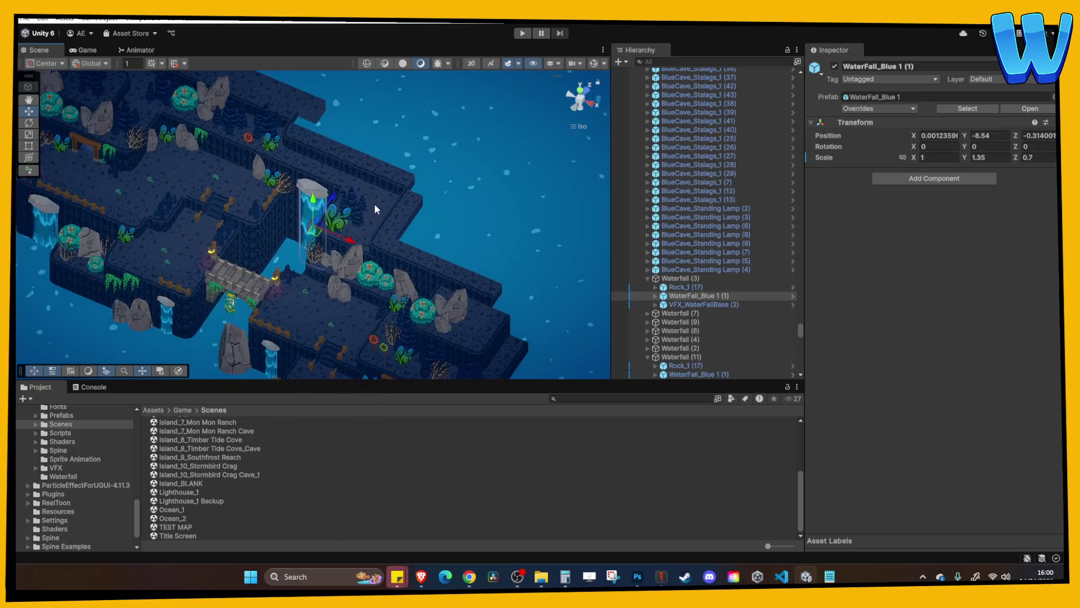
pyautogui.scroll(-3, 450, 225)
pyautogui.click(680, 280)
pyautogui.scroll(-2, 366, 212)
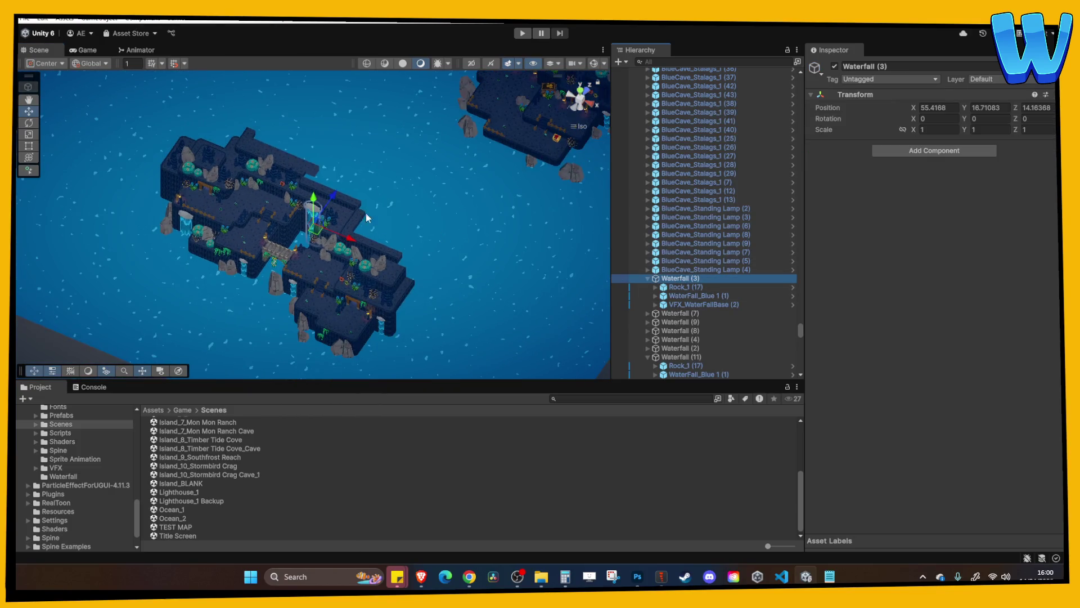
pyautogui.click(411, 162)
pyautogui.click(361, 184)
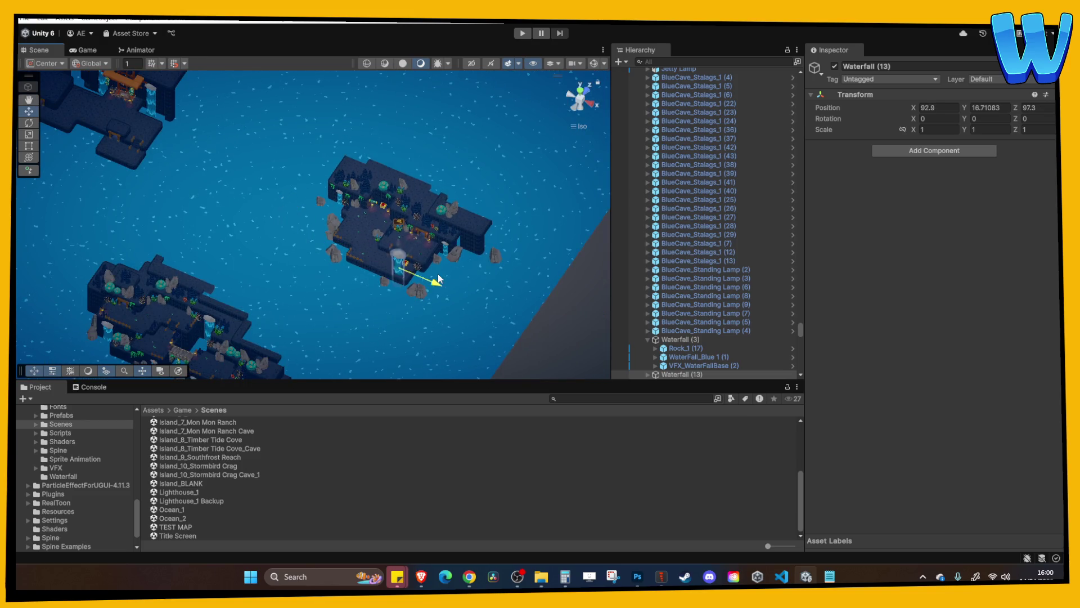
# Move Waterfall (13) to the cliff at X 144.49, Y 10.93, Z 130.45, then select VFX_WaterFallBase
pyautogui.scroll(10, 487, 242)
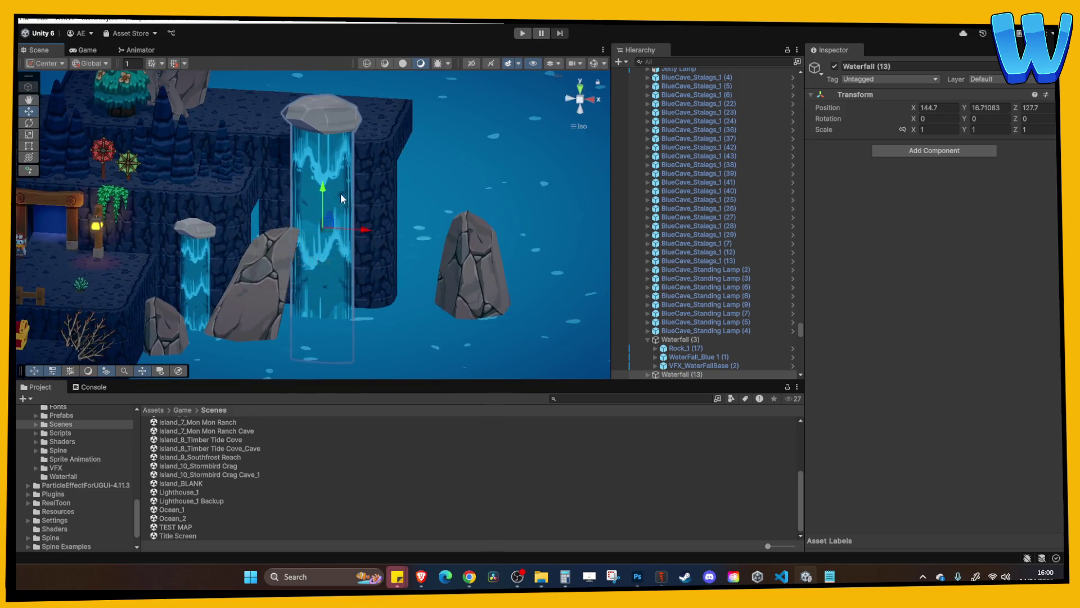
pyautogui.moveTo(345, 204)
pyautogui.mouseDown()
pyautogui.moveTo(366, 205)
pyautogui.moveTo(309, 188)
pyautogui.moveTo(369, 176)
pyautogui.moveTo(402, 215)
pyautogui.moveTo(376, 190)
pyautogui.moveTo(448, 223)
pyautogui.moveTo(417, 200)
pyautogui.moveTo(376, 198)
pyautogui.mouseUp()
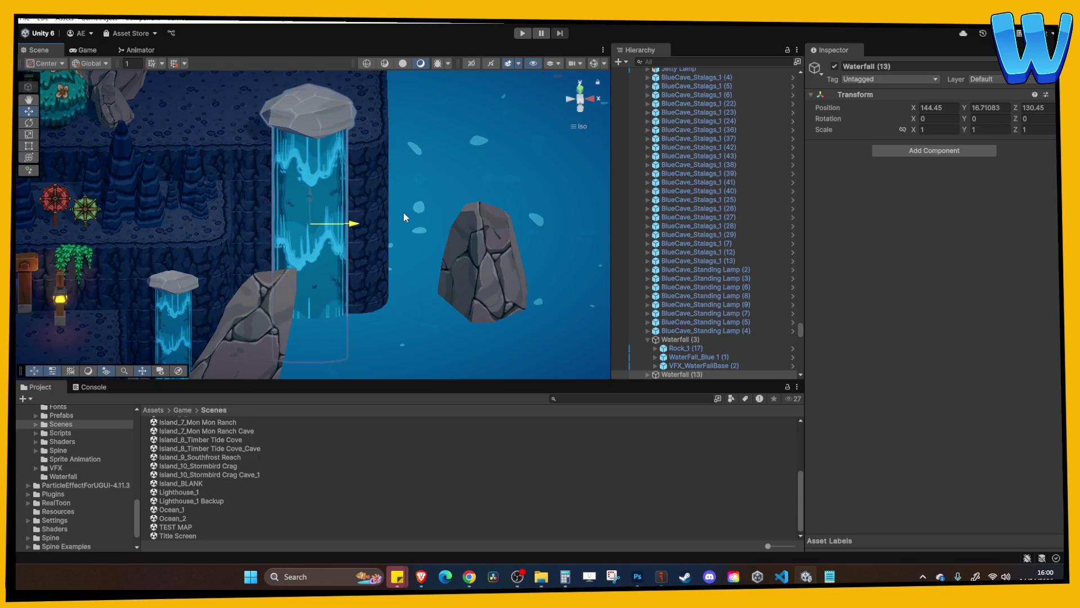
pyautogui.rightClick(348, 172)
pyautogui.moveTo(354, 156)
pyautogui.mouseDown()
pyautogui.moveTo(404, 126)
pyautogui.moveTo(316, 181)
pyautogui.moveTo(319, 256)
pyautogui.mouseUp()
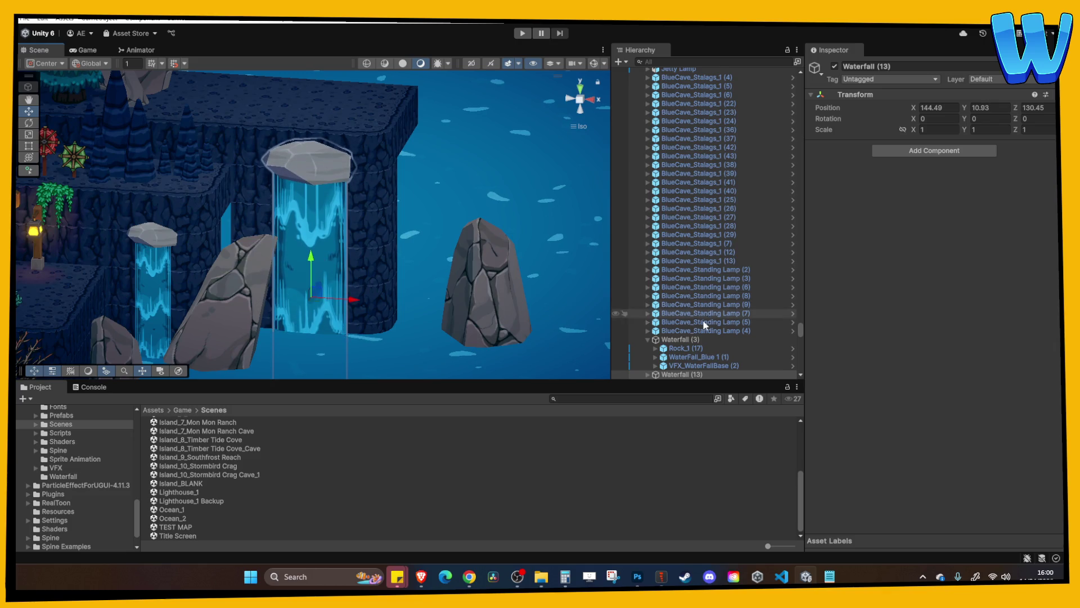
pyautogui.scroll(-3, 692, 329)
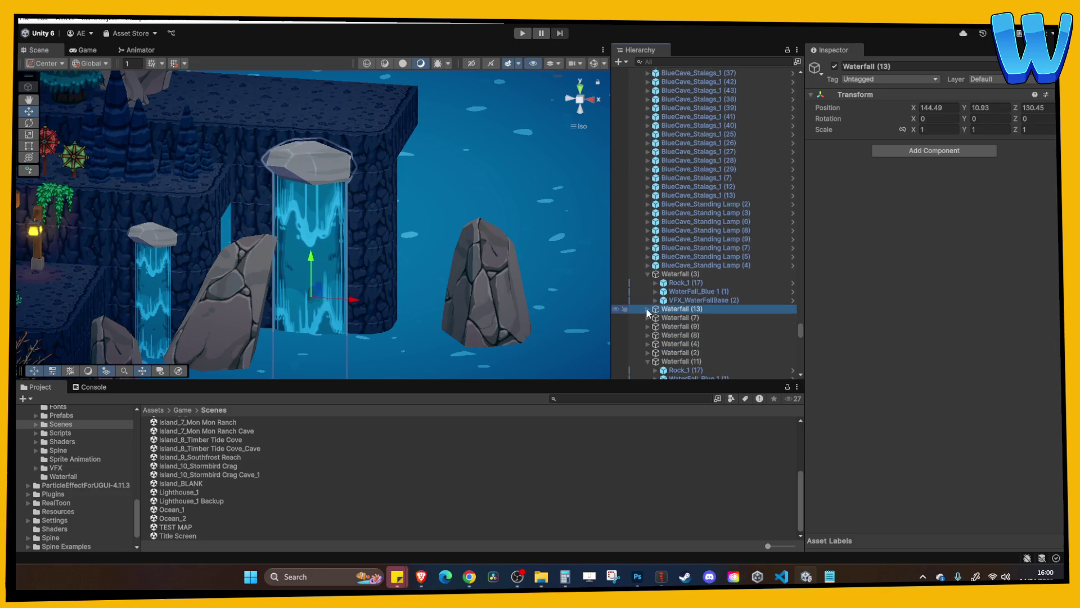
pyautogui.click(679, 335)
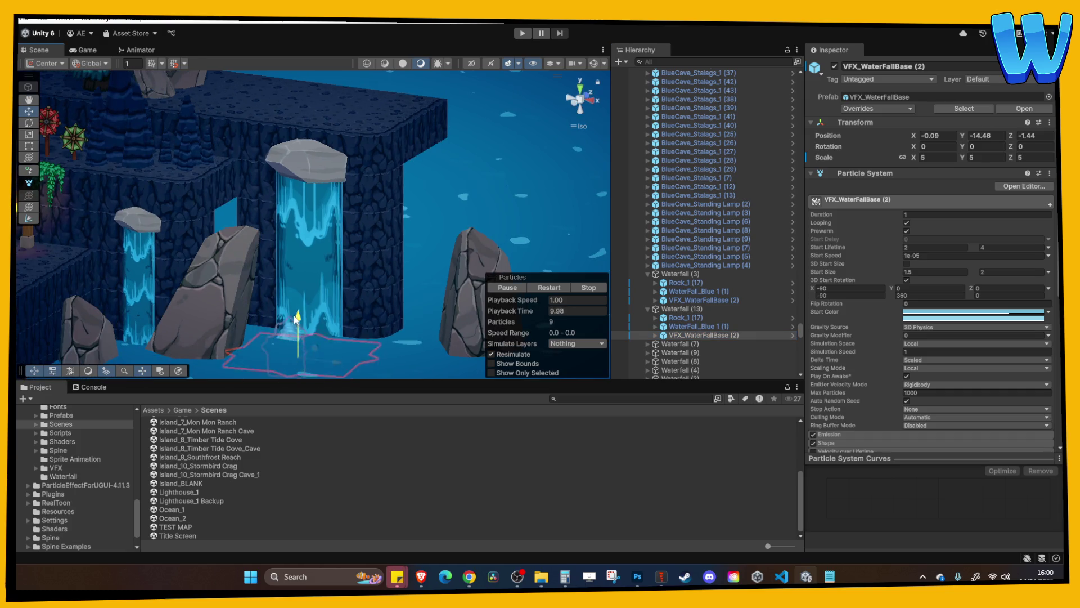
# Pan and orbit around the cave, inspecting a corner block, Crag Plant 2 and an edge block
pyautogui.click(297, 292)
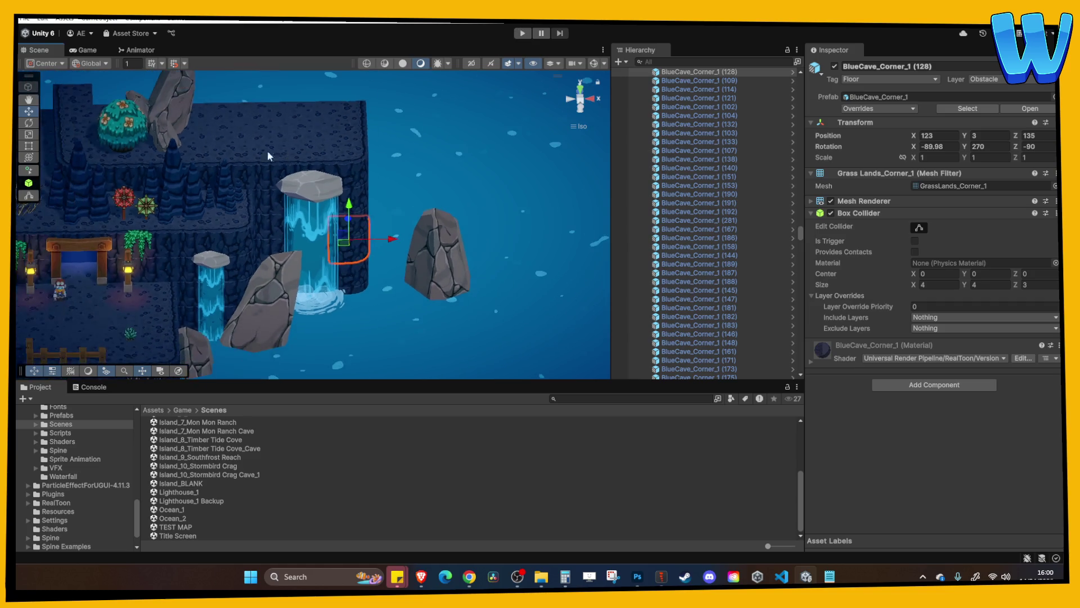
pyautogui.moveTo(268, 151)
pyautogui.mouseDown()
pyautogui.moveTo(336, 167)
pyautogui.moveTo(384, 229)
pyautogui.moveTo(302, 227)
pyautogui.mouseUp()
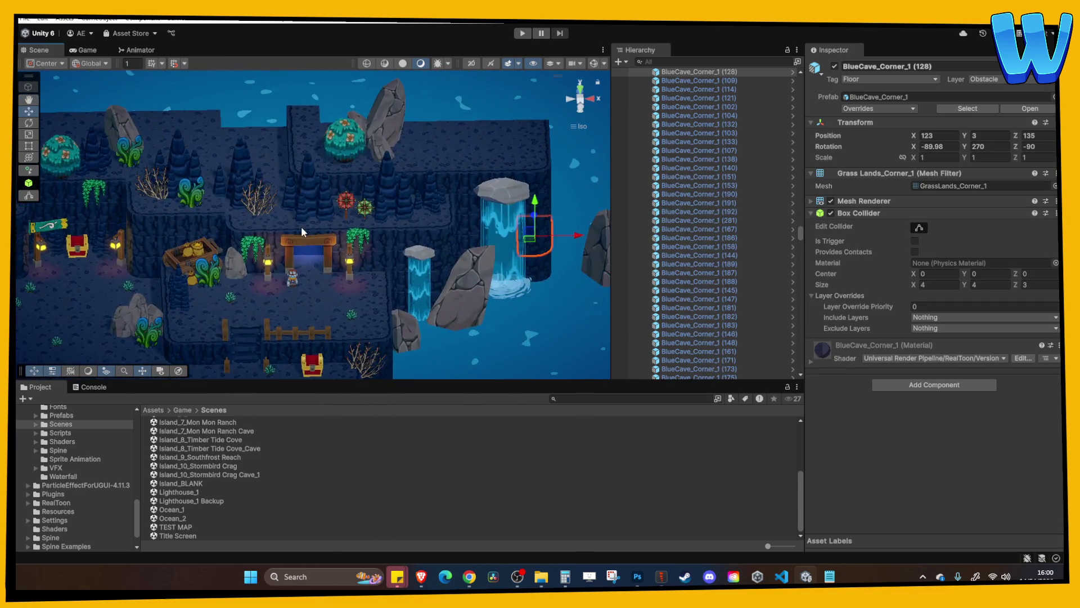
pyautogui.scroll(2, 302, 226)
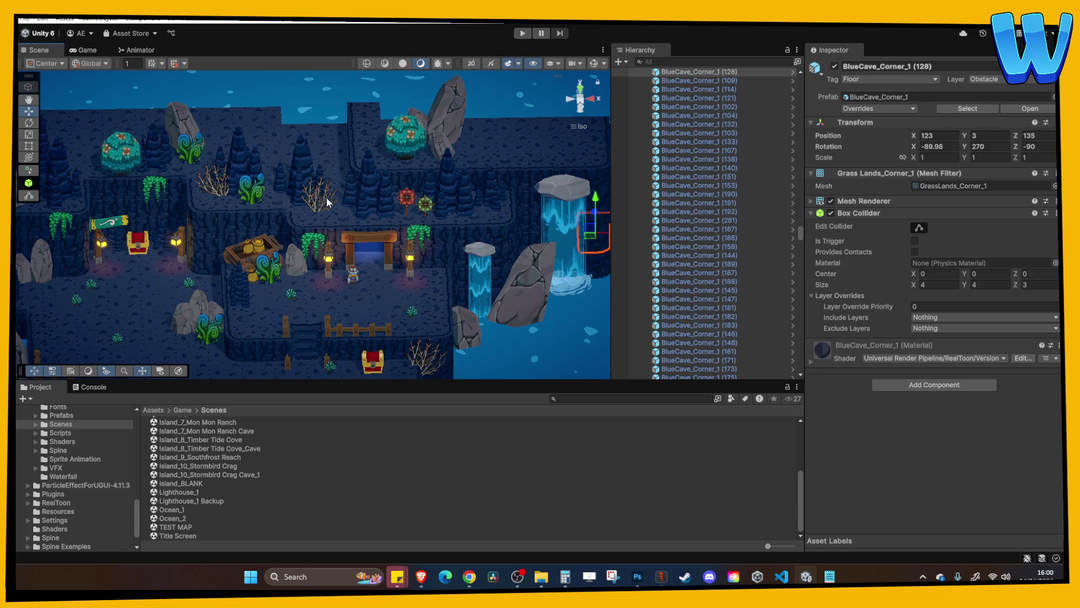
pyautogui.click(321, 206)
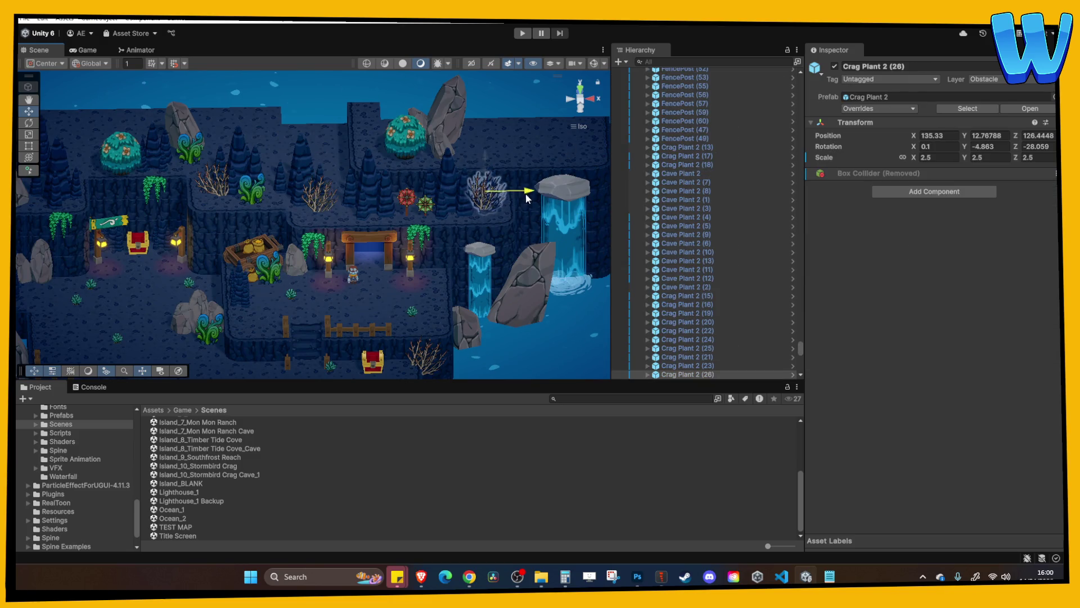
pyautogui.moveTo(528, 198); pyautogui.dragTo(488, 194)
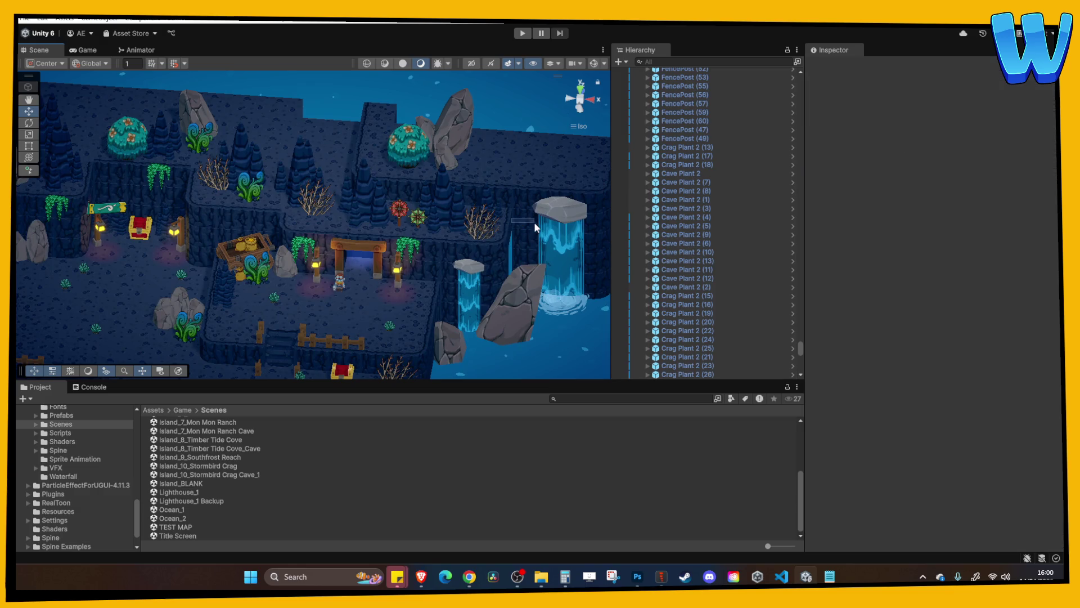
pyautogui.click(543, 198)
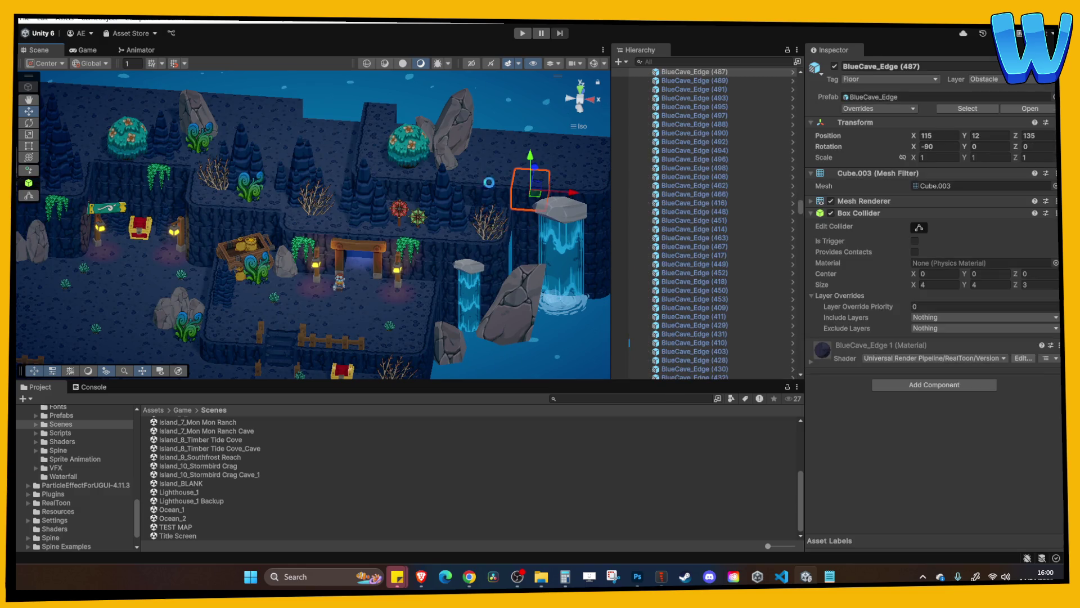
pyautogui.moveTo(543, 198); pyautogui.dragTo(492, 151)
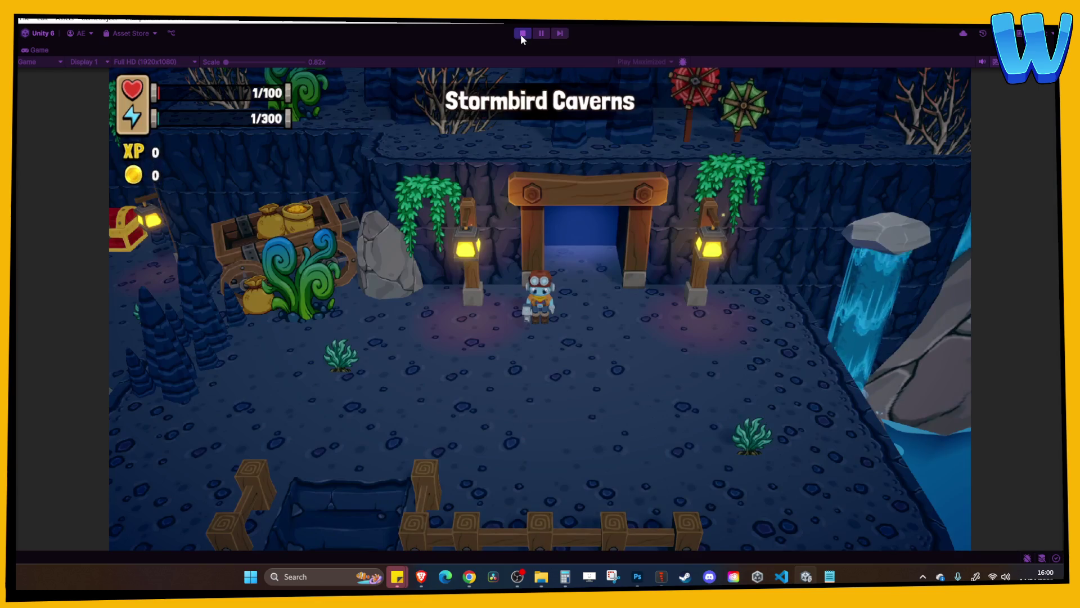
# Walk the character down the stairs to the treasure chest and open it for 20 coins
pyautogui.press('d')
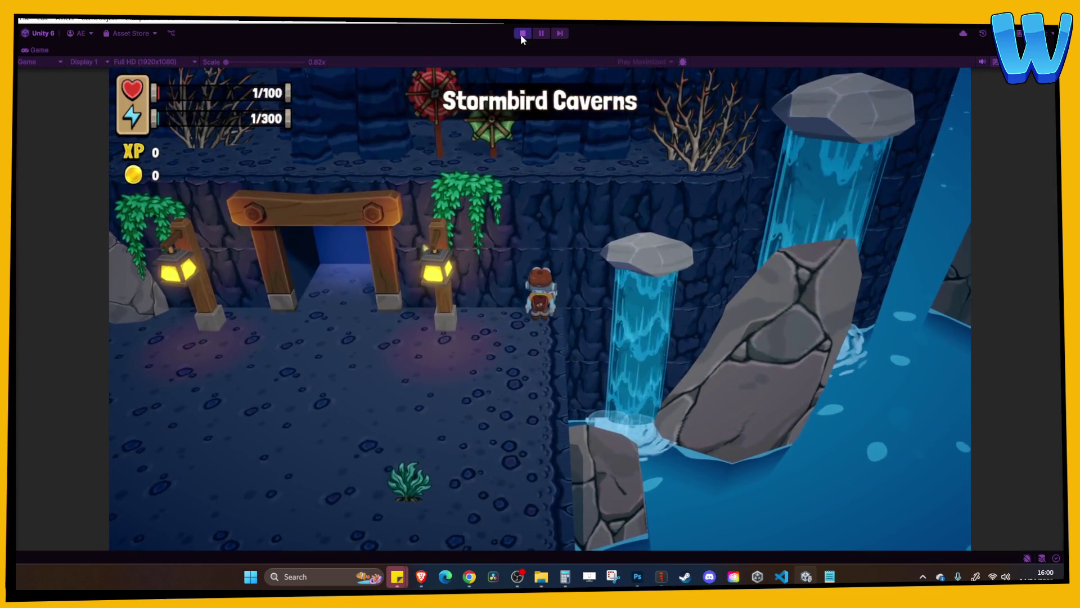
pyautogui.press('a')
pyautogui.press('s')
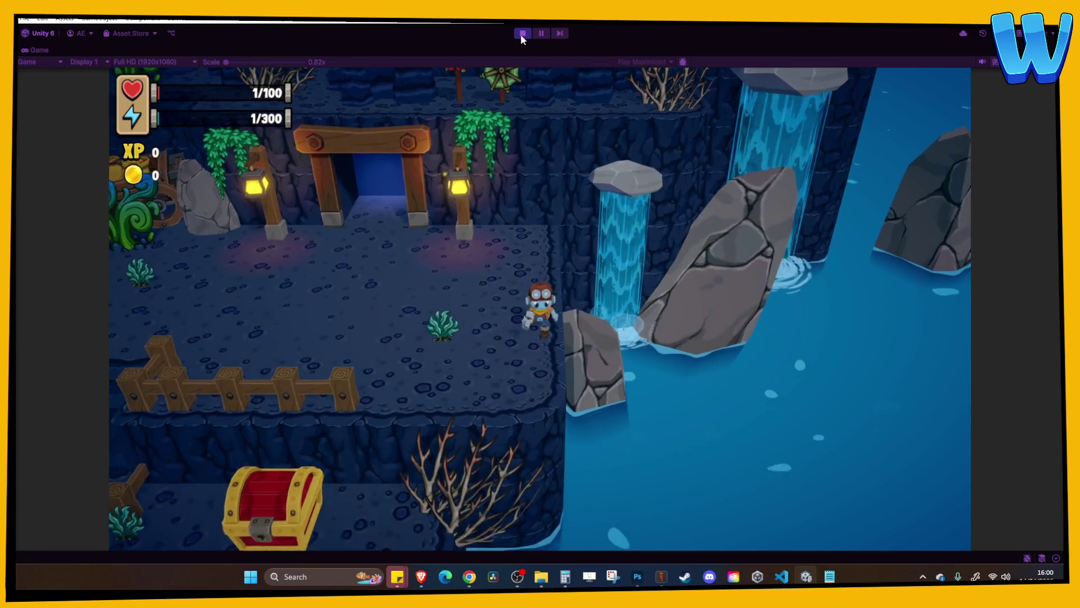
pyautogui.press('a')
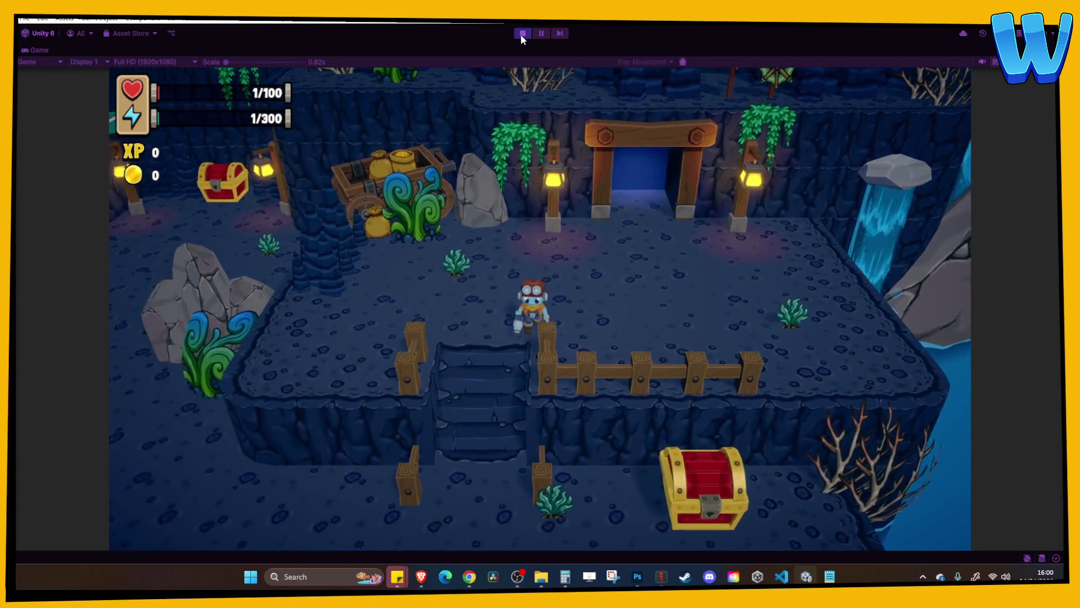
pyautogui.press('s')
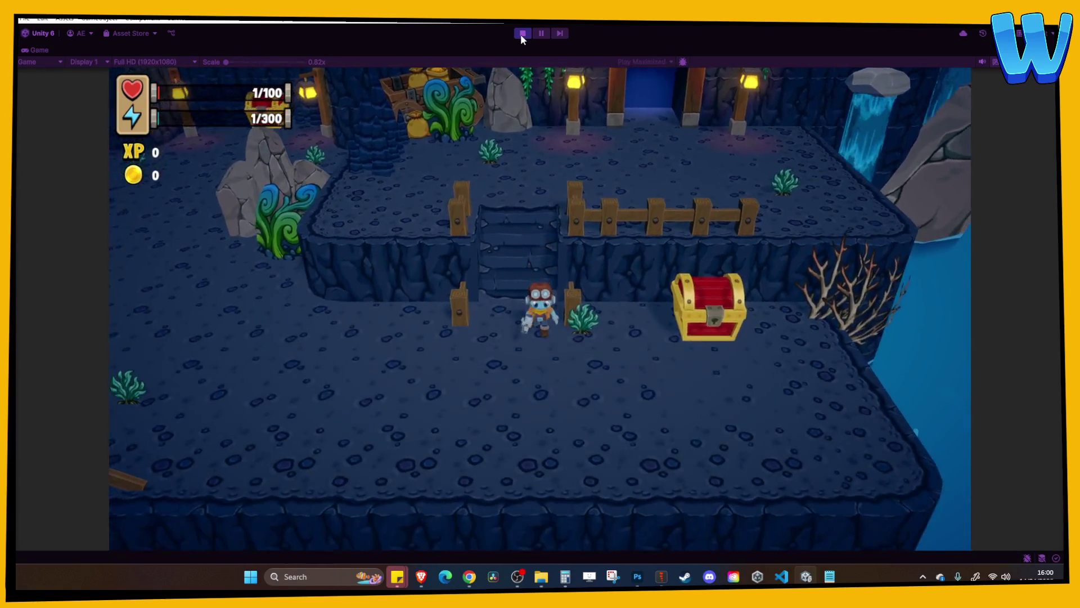
pyautogui.press('d')
pyautogui.press('e')
# Walk back up the stairs, along the upper ledge and down again, then stop playing
pyautogui.press('a')
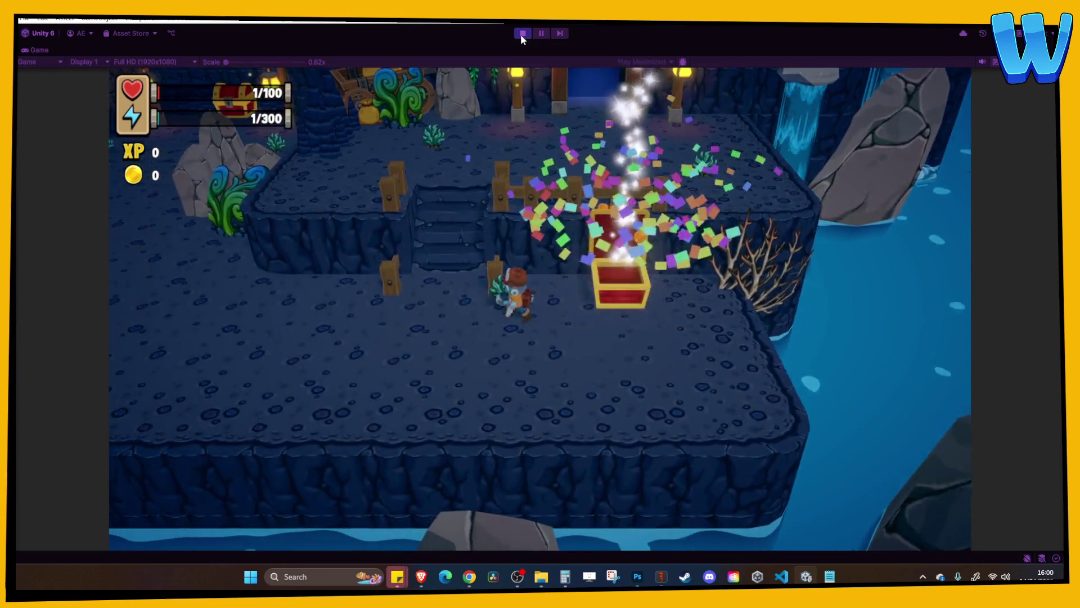
pyautogui.press('w')
pyautogui.press('d')
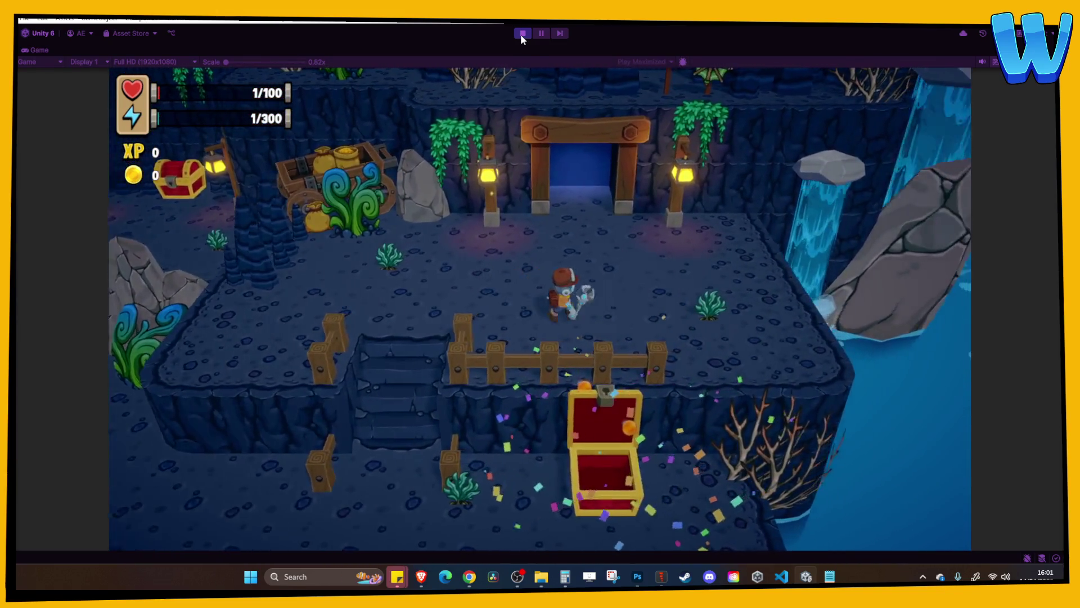
pyautogui.press('a')
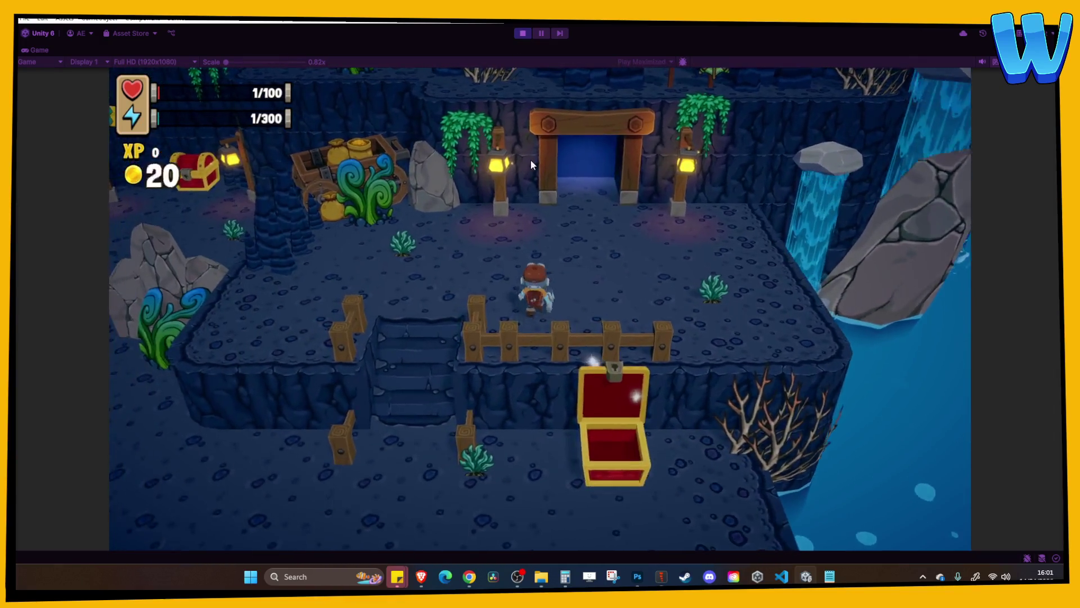
pyautogui.press('s')
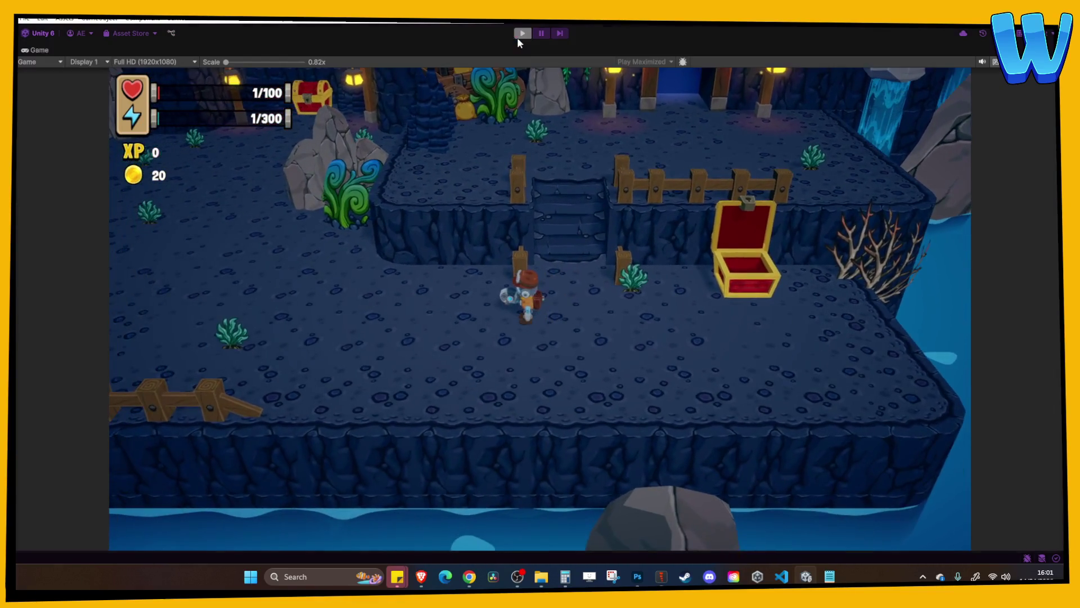
pyautogui.click(521, 35)
# Select two neighbouring BlueCave_Edge blocks along the island shore
pyautogui.scroll(-10, 431, 271)
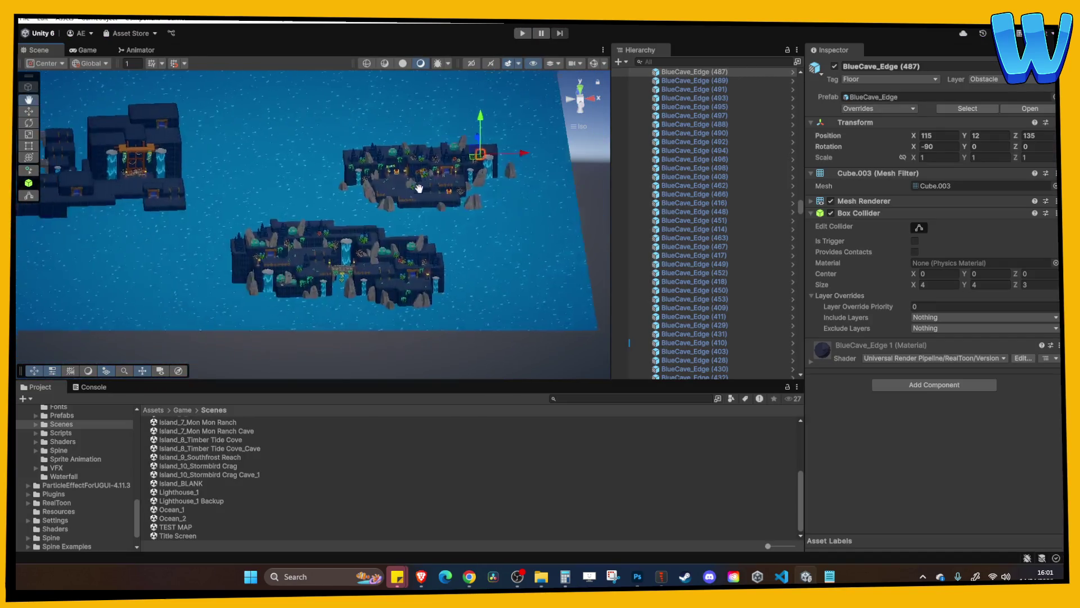
pyautogui.scroll(10, 324, 219)
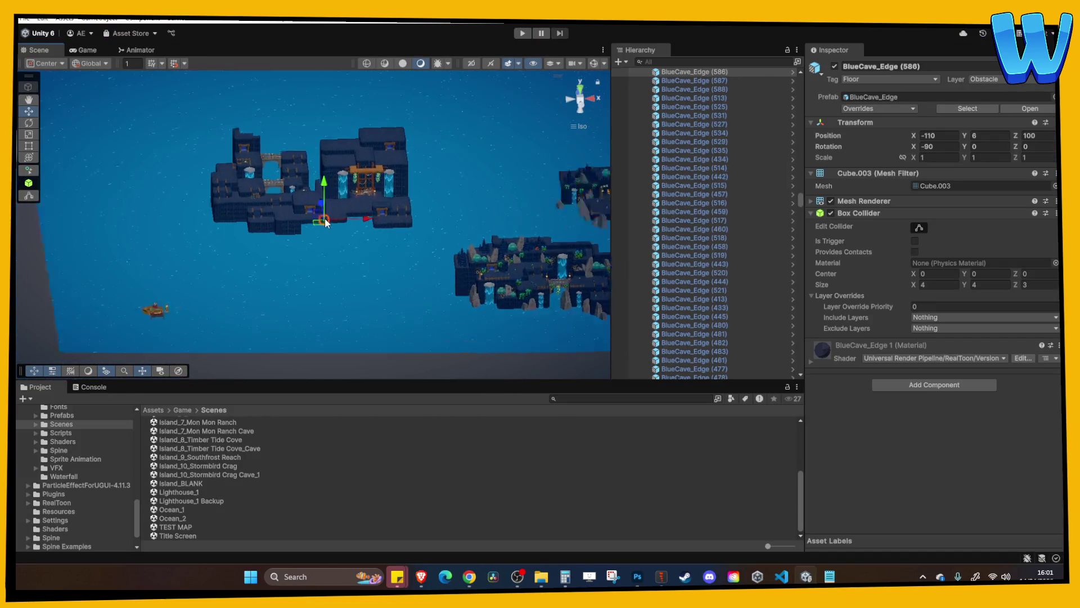
pyautogui.click(334, 197)
pyautogui.scroll(-5, 333, 197)
pyautogui.scroll(5, 304, 258)
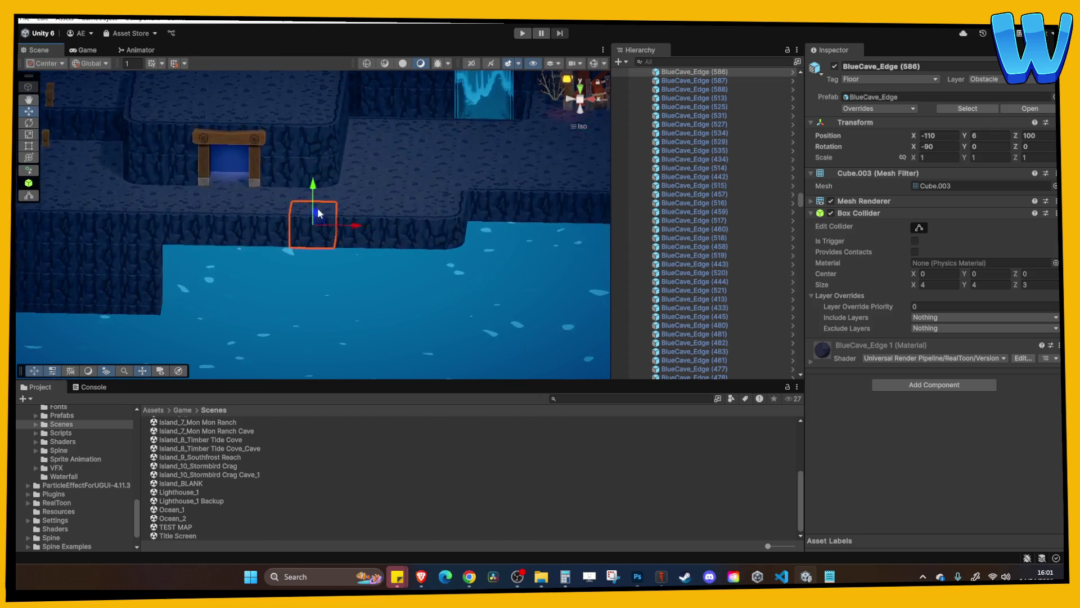
pyautogui.moveTo(304, 258); pyautogui.dragTo(341, 253)
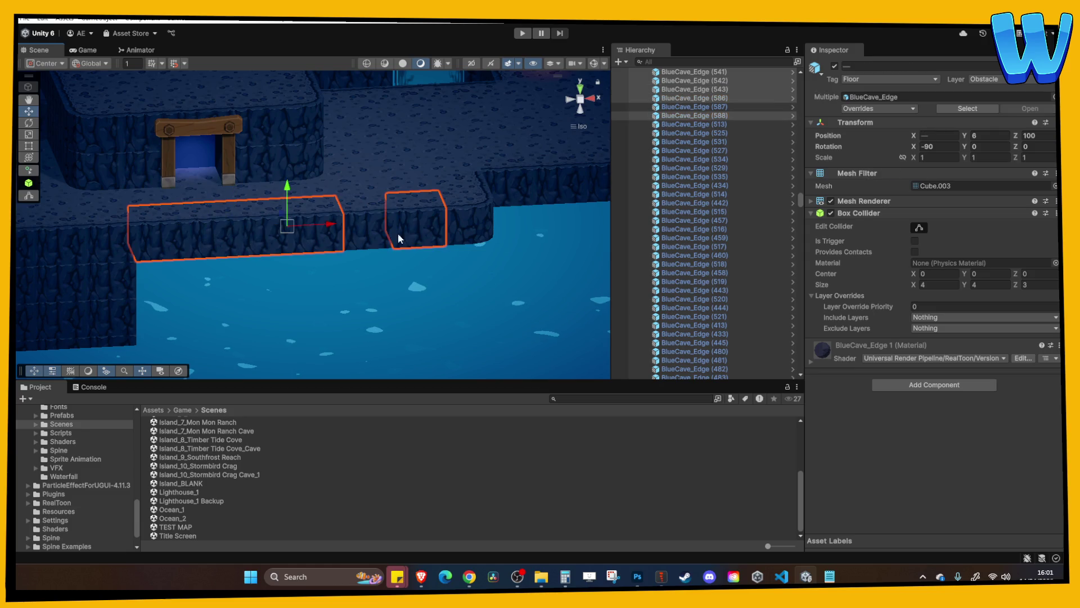
pyautogui.keyDown('ctrl'); pyautogui.click(451, 231); pyautogui.keyUp('ctrl')
pyautogui.moveTo(450, 230)
pyautogui.mouseDown()
pyautogui.moveTo(451, 246)
pyautogui.moveTo(411, 245)
pyautogui.moveTo(329, 225)
pyautogui.moveTo(494, 224)
pyautogui.moveTo(487, 215)
pyautogui.mouseUp()
pyautogui.moveTo(512, 225); pyautogui.dragTo(368, 176)
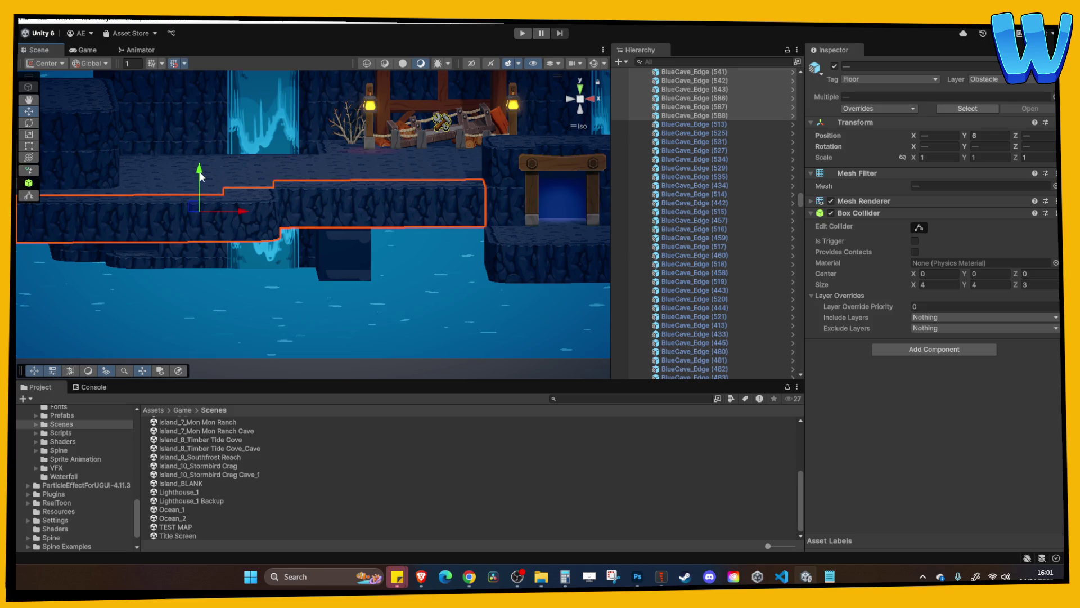
# Duplicate the edge blocks and lower the copies down the cliff, then select the corner blocks
pyautogui.hotkey('ctrl', 'd')
pyautogui.moveTo(200, 173); pyautogui.dragTo(200, 243)
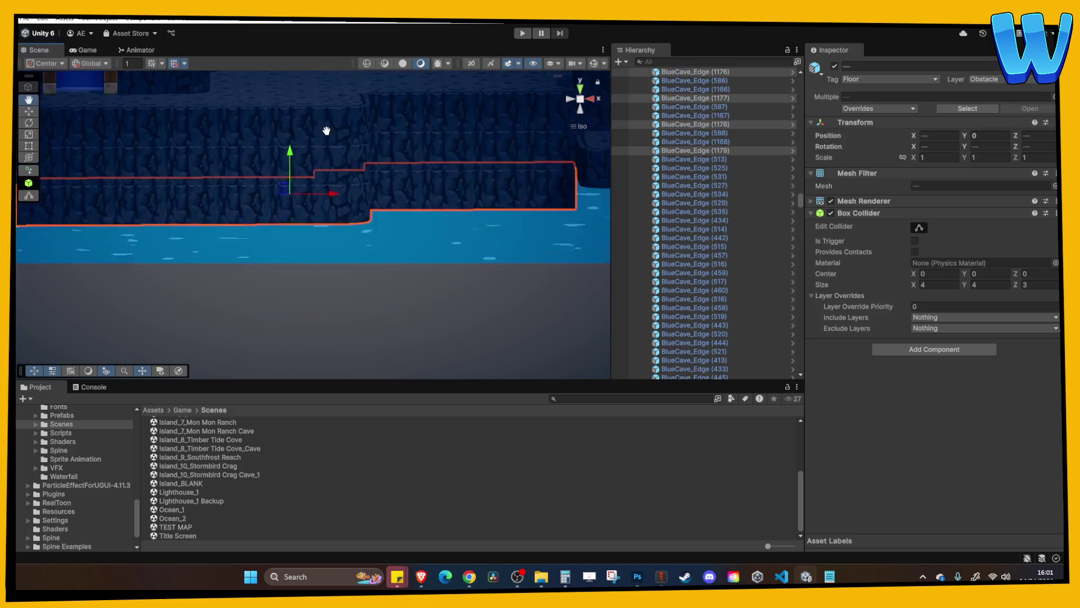
pyautogui.moveTo(303, 147)
pyautogui.mouseDown()
pyautogui.moveTo(304, 193)
pyautogui.moveTo(339, 176)
pyautogui.moveTo(405, 179)
pyautogui.moveTo(265, 176)
pyautogui.moveTo(289, 150)
pyautogui.moveTo(275, 192)
pyautogui.moveTo(364, 158)
pyautogui.moveTo(483, 148)
pyautogui.mouseUp()
pyautogui.click(277, 153)
pyautogui.keyDown('shift'); pyautogui.click(257, 150); pyautogui.keyUp('shift')
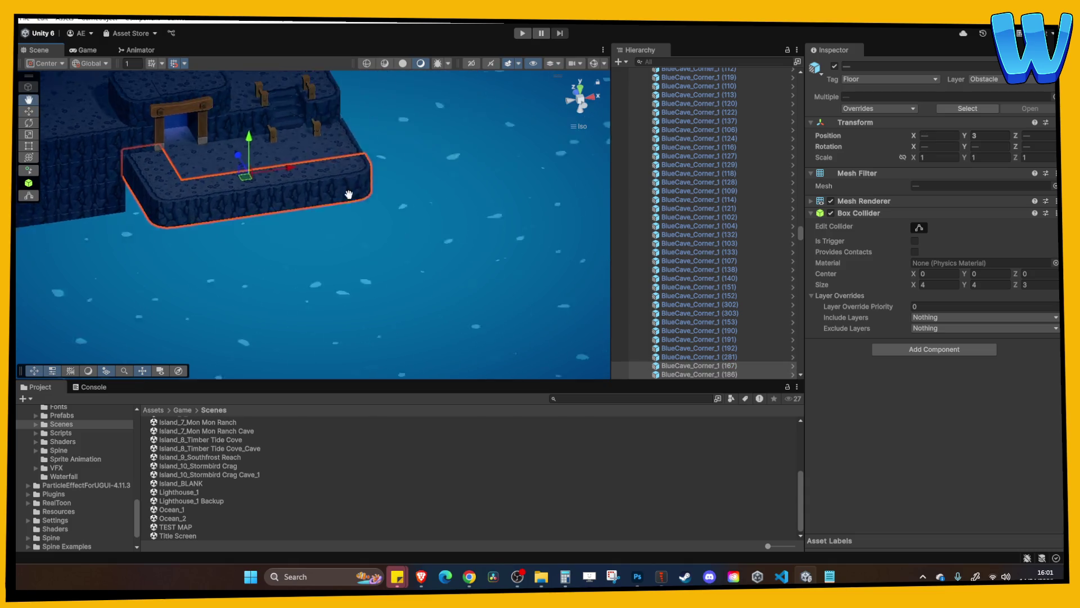